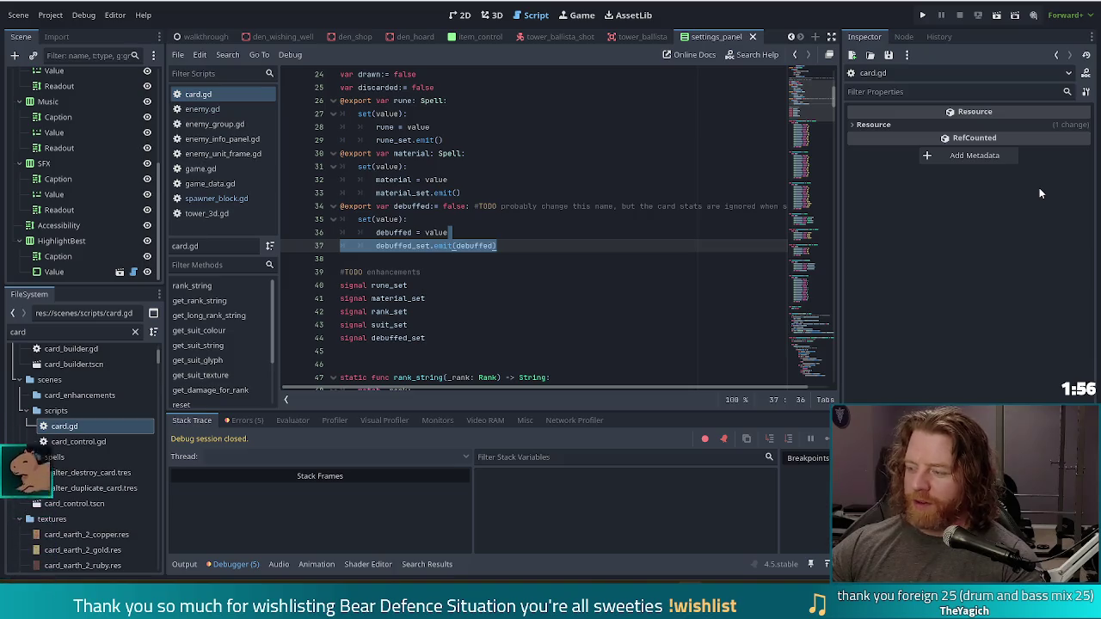
- Deselect the new debuffed_set.emit(debuffed) line in card.gd's debuffed setter
click(531, 248)
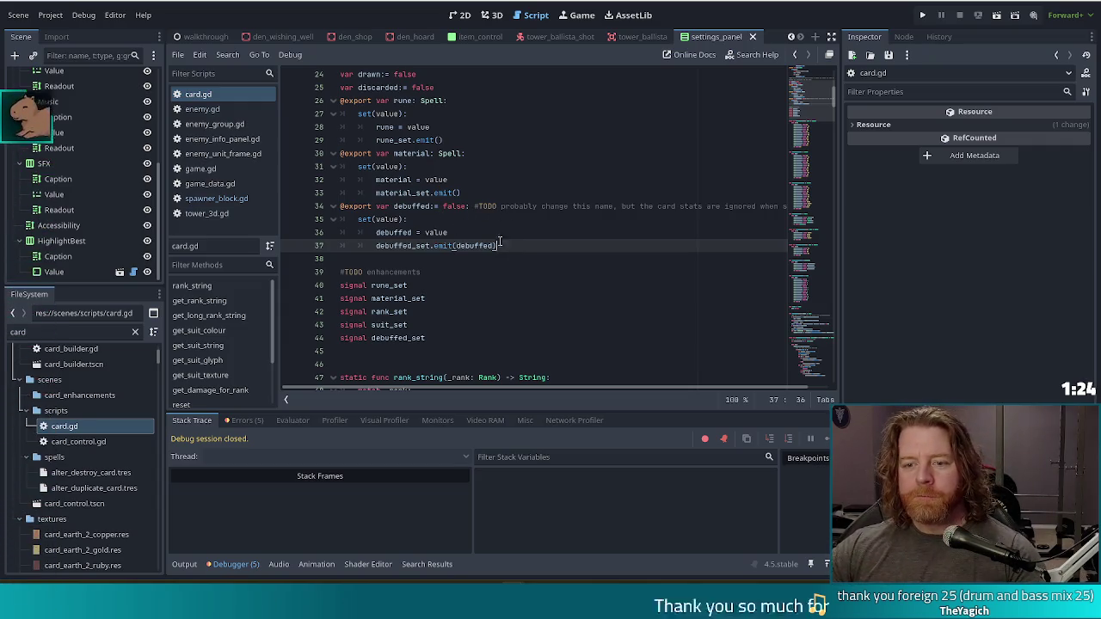
- Save card.gd and put the caret at the end of the FileSystem filter text
key(ctrl+s)
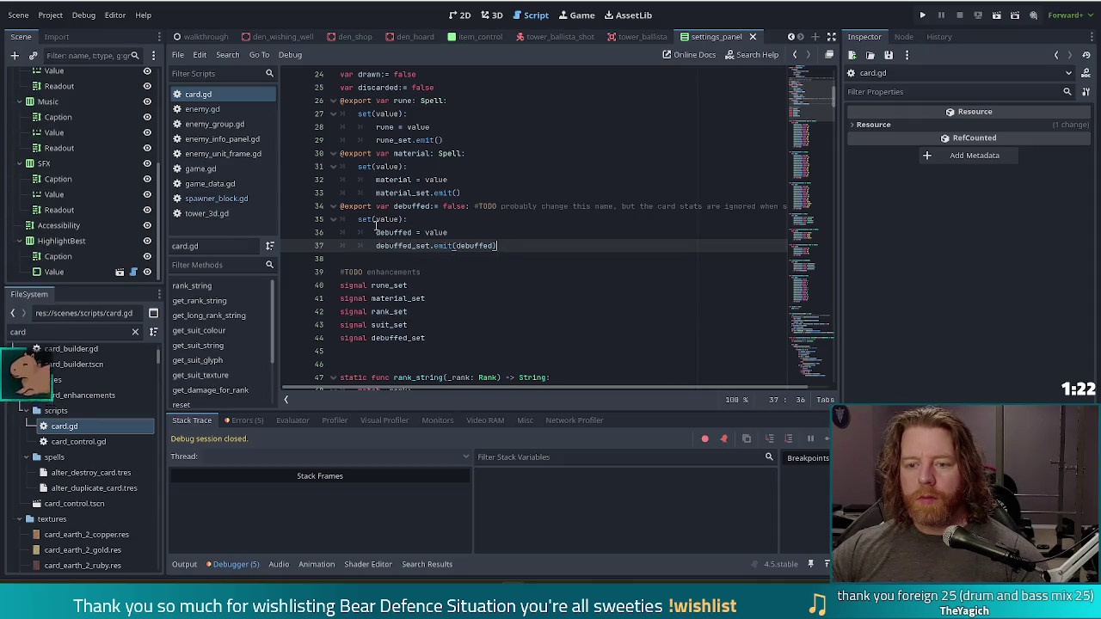
click(71, 337)
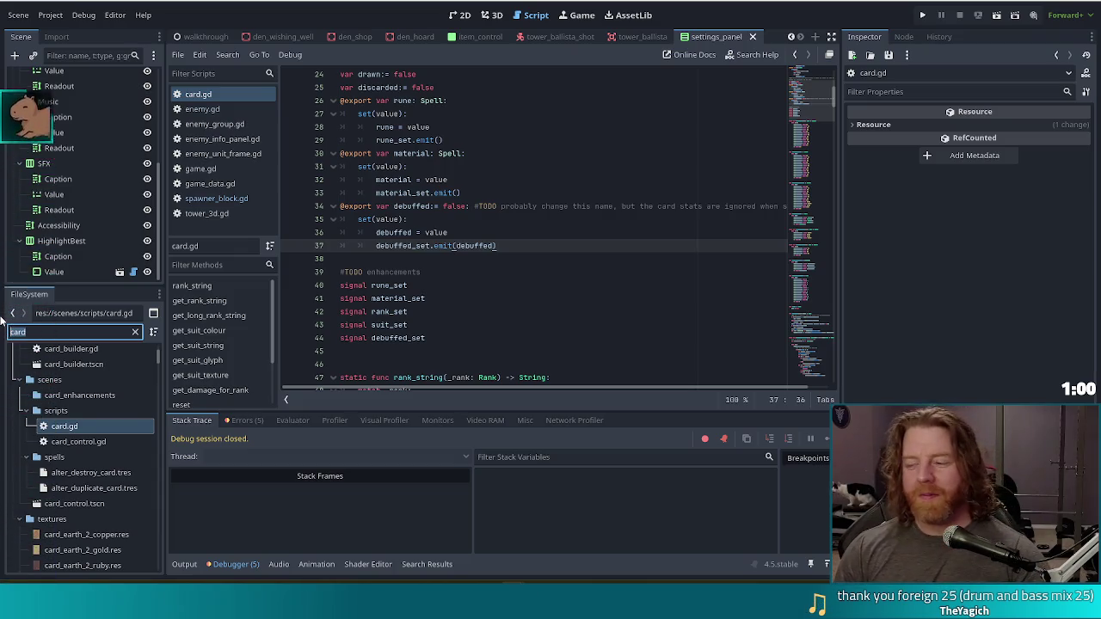
key(Right)
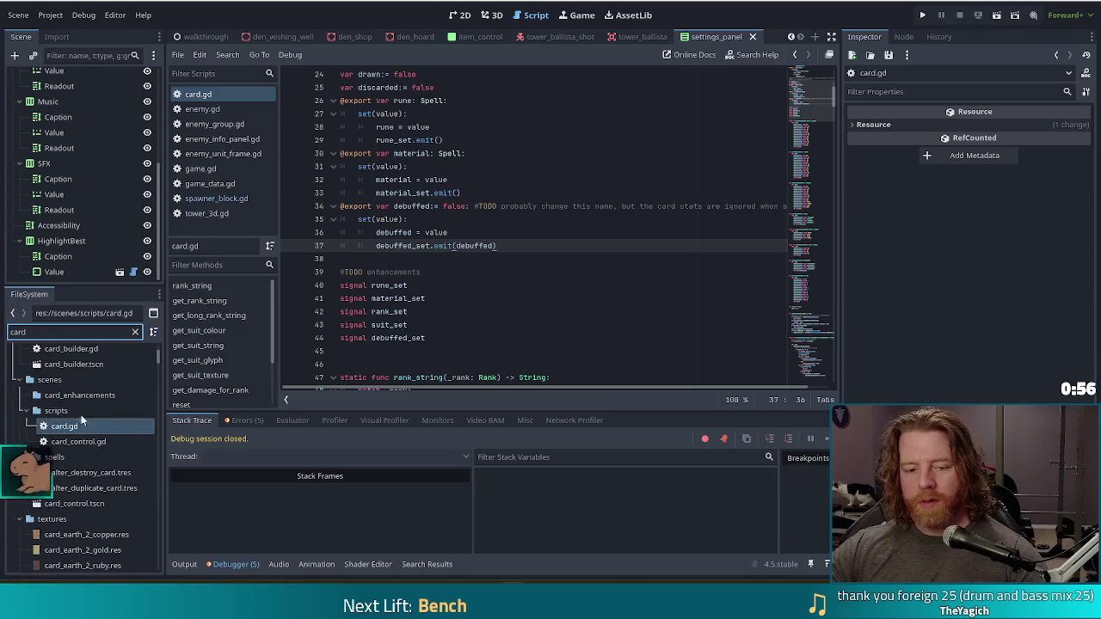
- Filter FileSystem for card_con and open card_control.tscn and card_control.gd
click(21, 520)
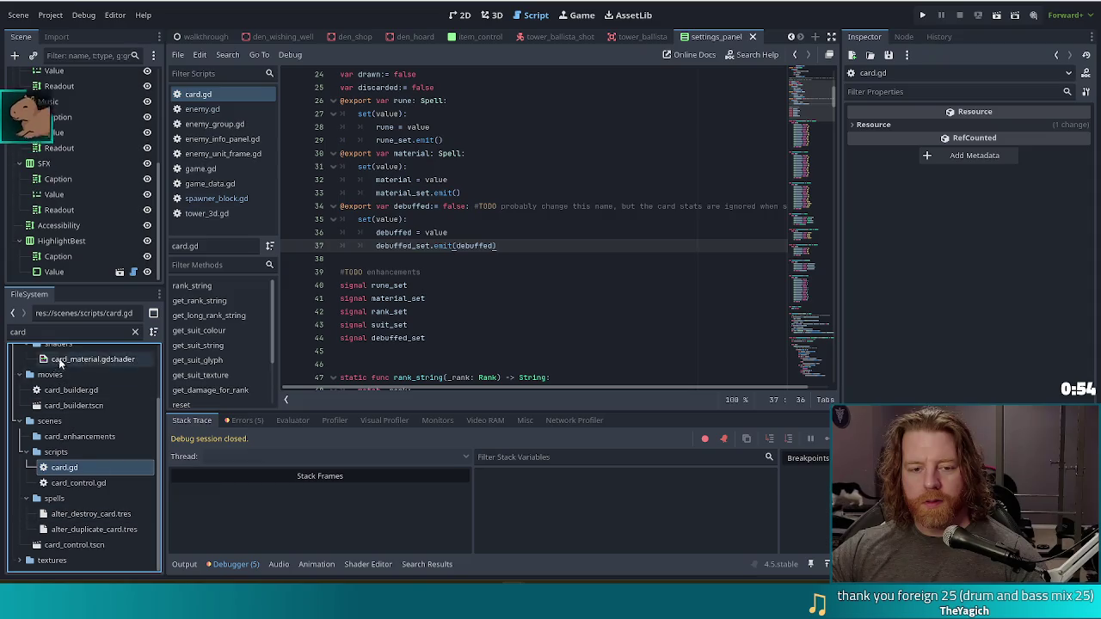
text(_con)
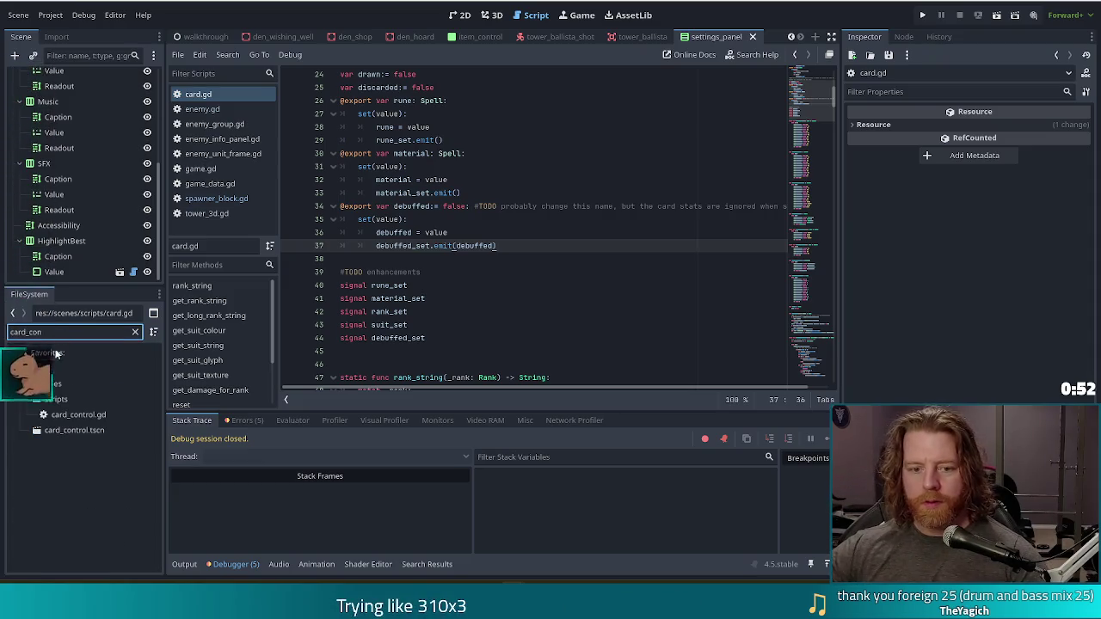
double_click(66, 430)
double_click(69, 415)
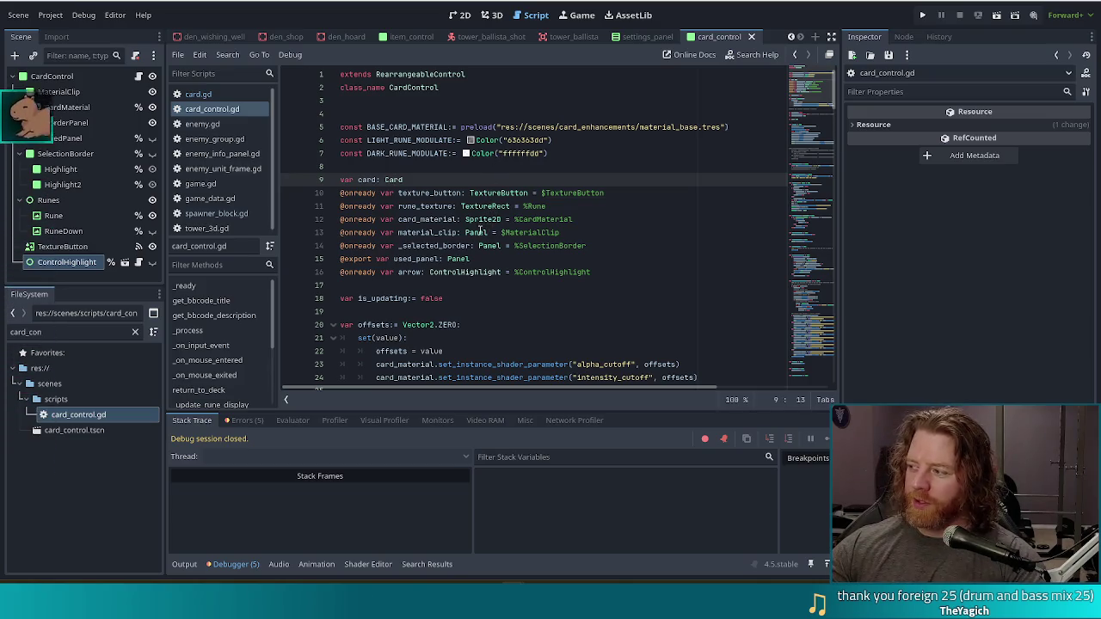
- Review card_control.gd's exported variables, including used_panel, then switch to the 2D view
click(422, 180)
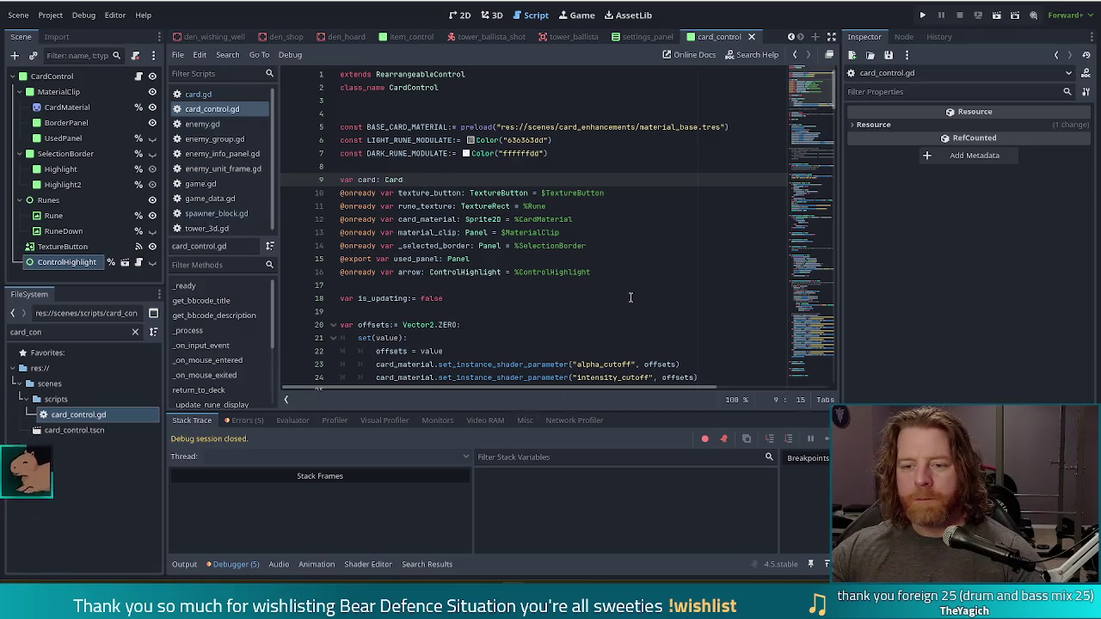
click(474, 232)
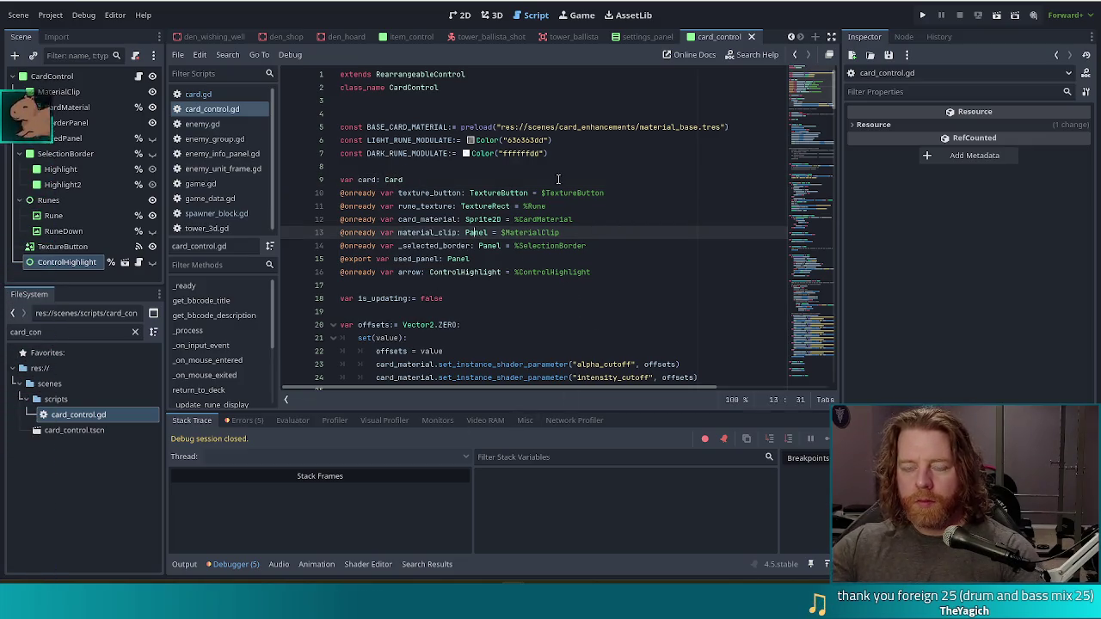
scroll(519, 206, down, 1)
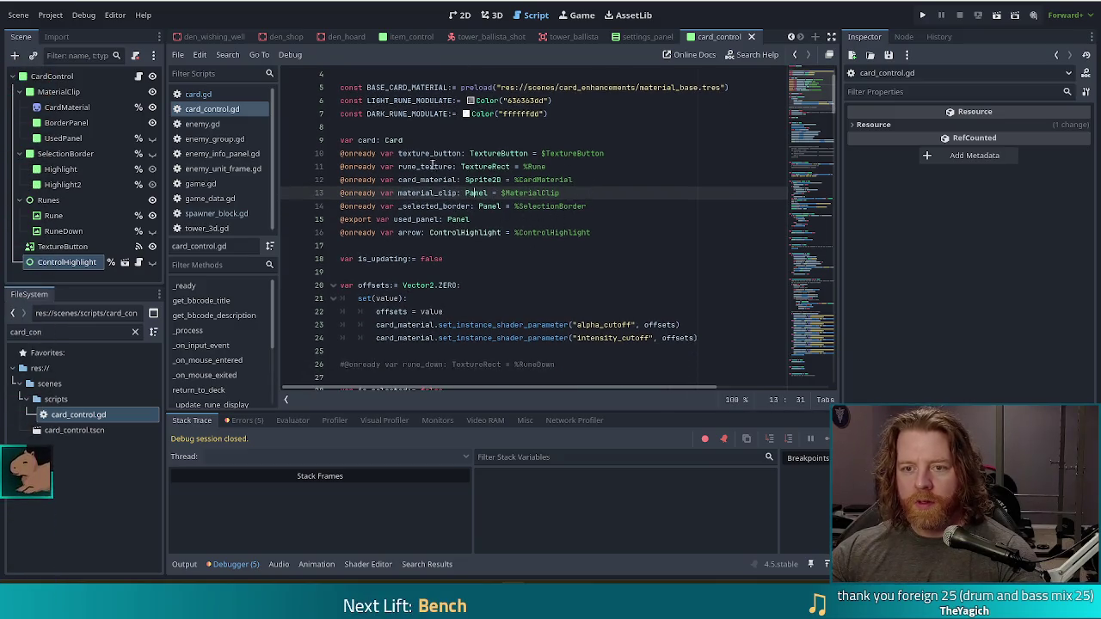
scroll(526, 144, up, 1)
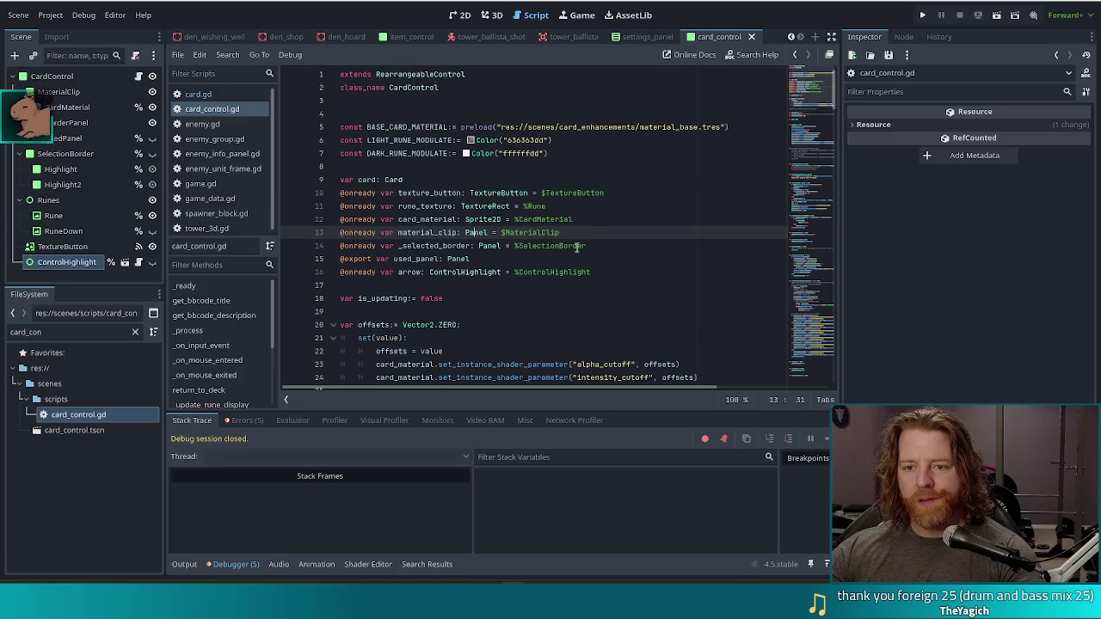
click(484, 194)
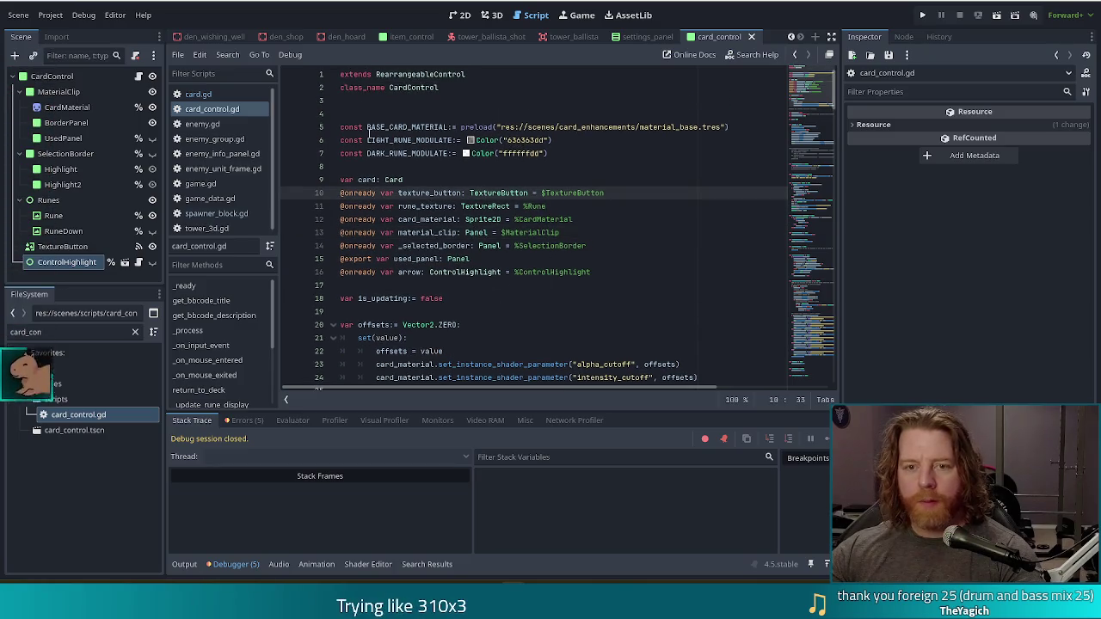
click(460, 14)
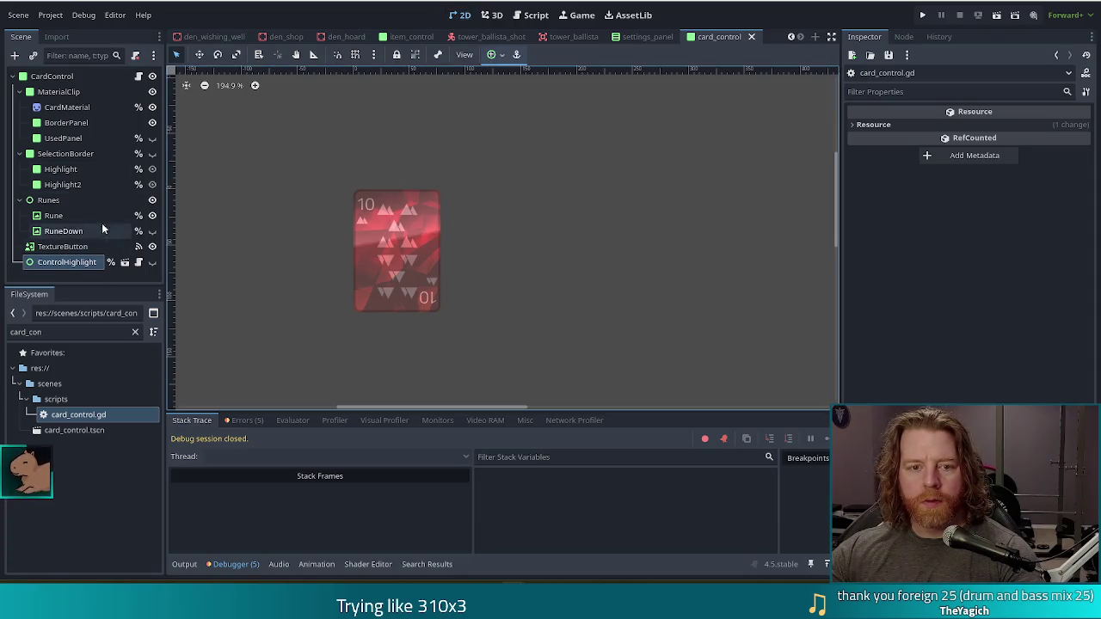
- Preview UsedPanel's dark overlay on the card, leave it hidden, and bring up card_control.gd
click(153, 138)
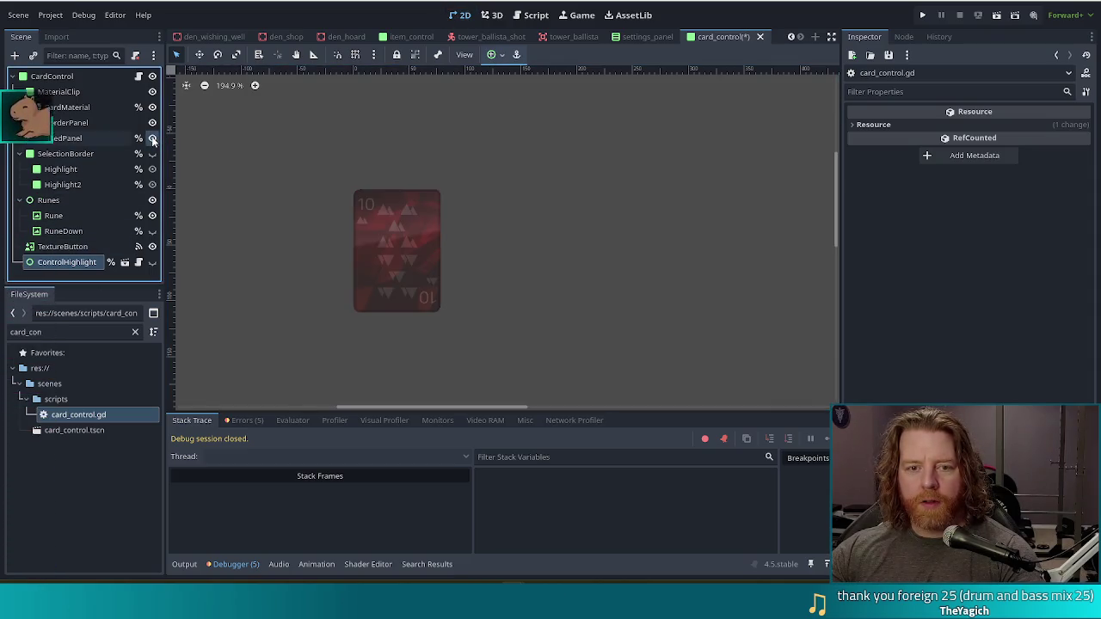
click(153, 139)
click(76, 140)
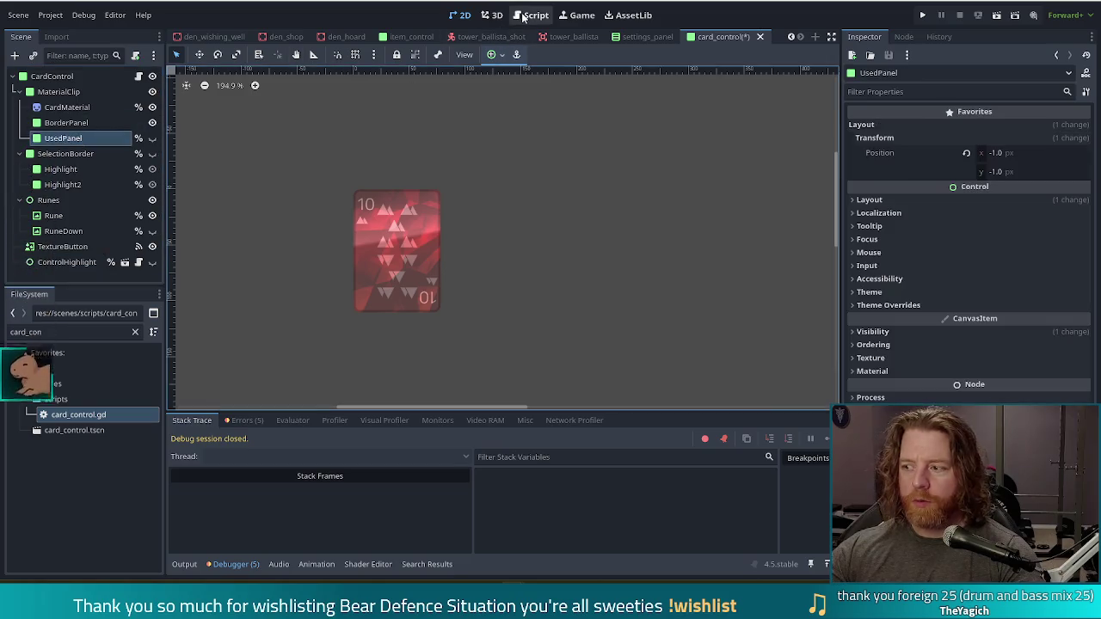
click(152, 139)
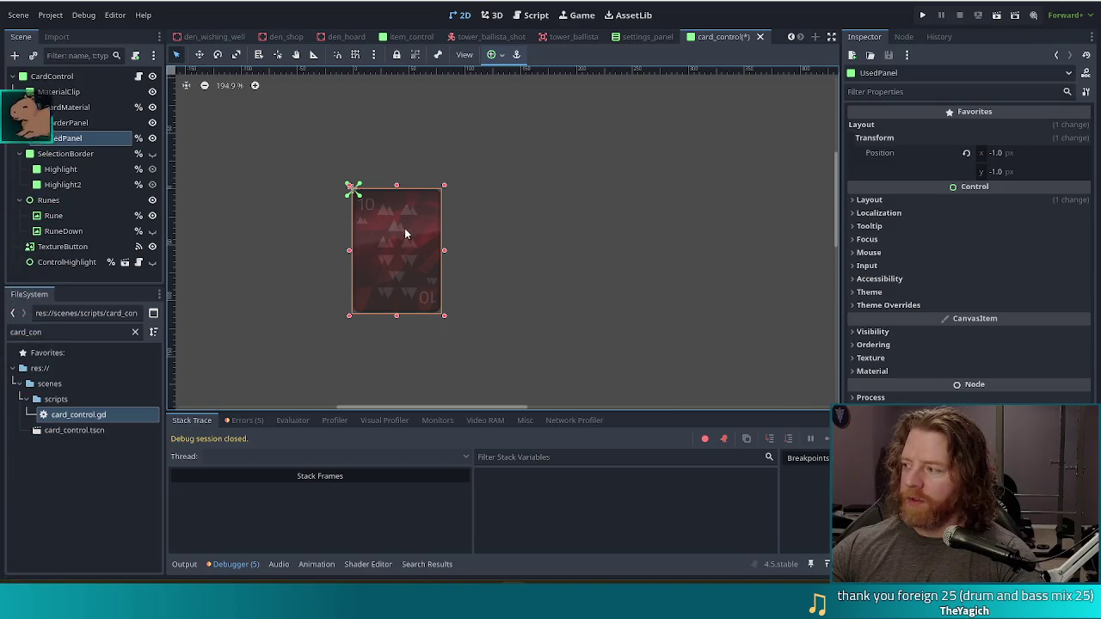
click(152, 138)
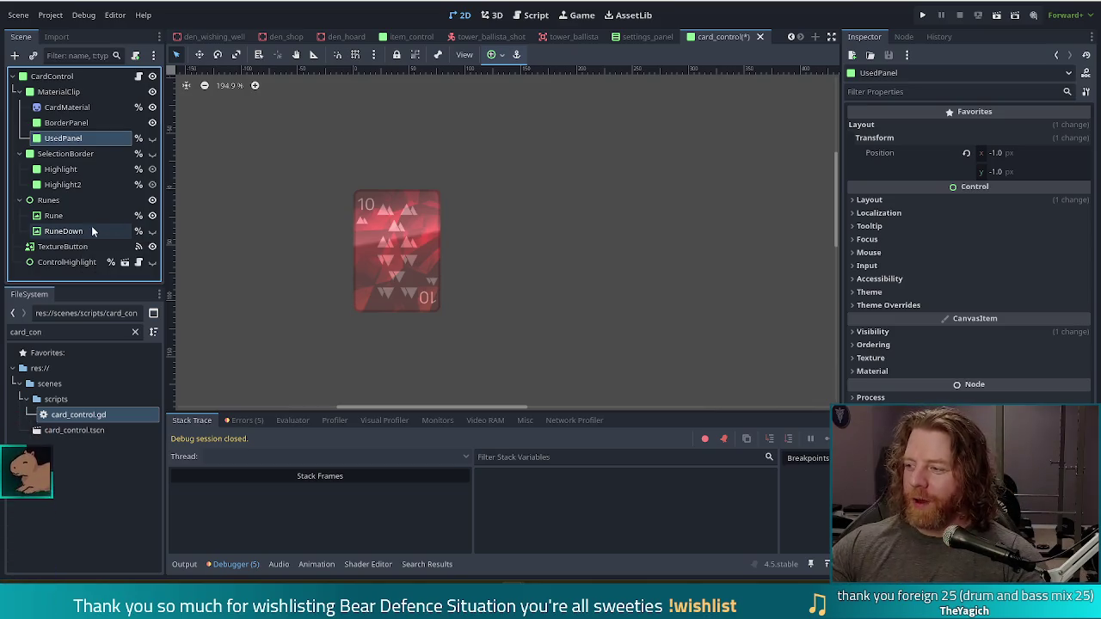
click(533, 17)
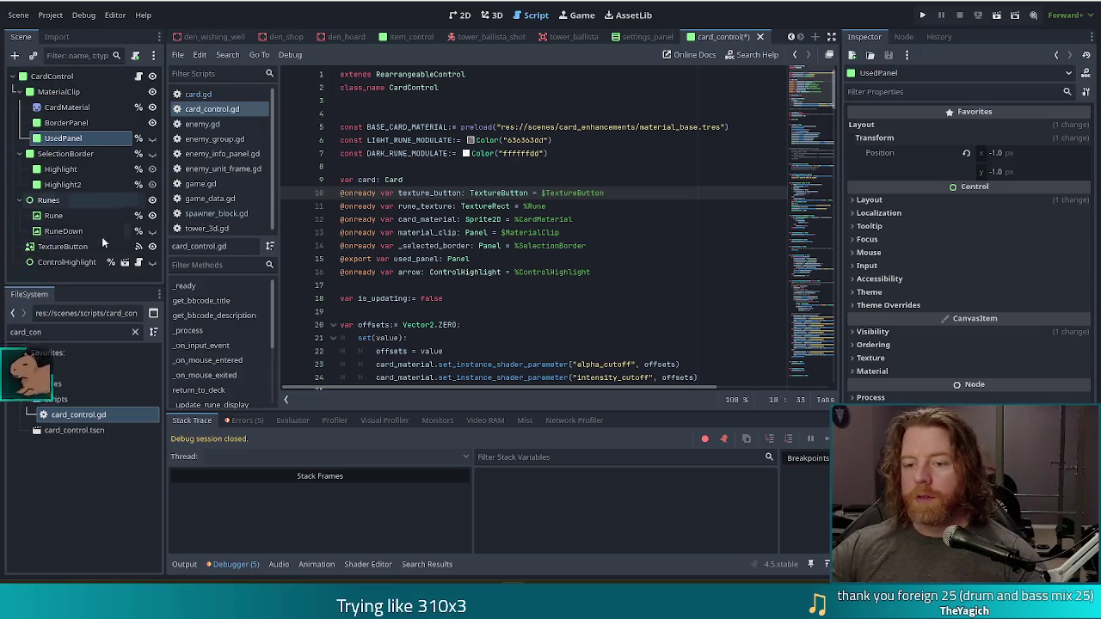
- Search card_control.gd for used_panel, which turns up only its line 15 declaration
click(613, 257)
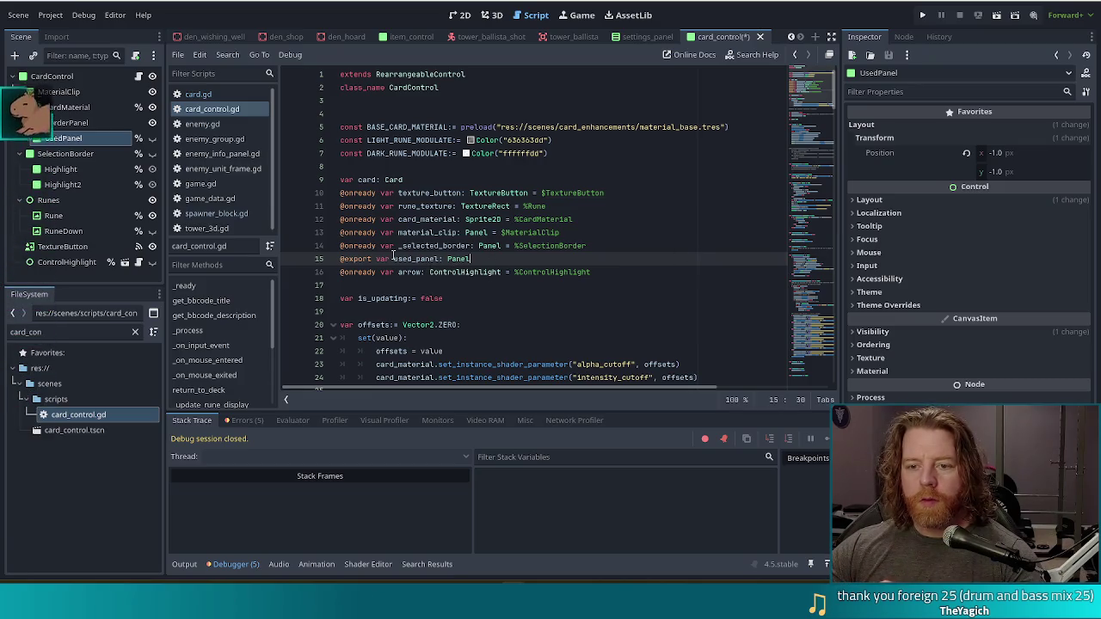
click(424, 258)
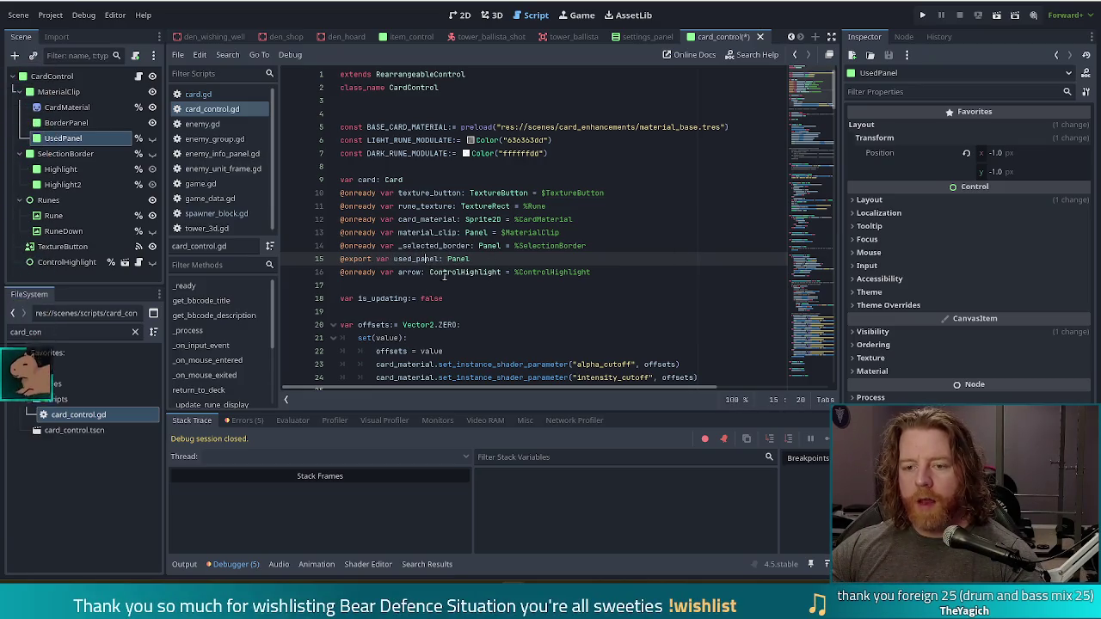
click(487, 247)
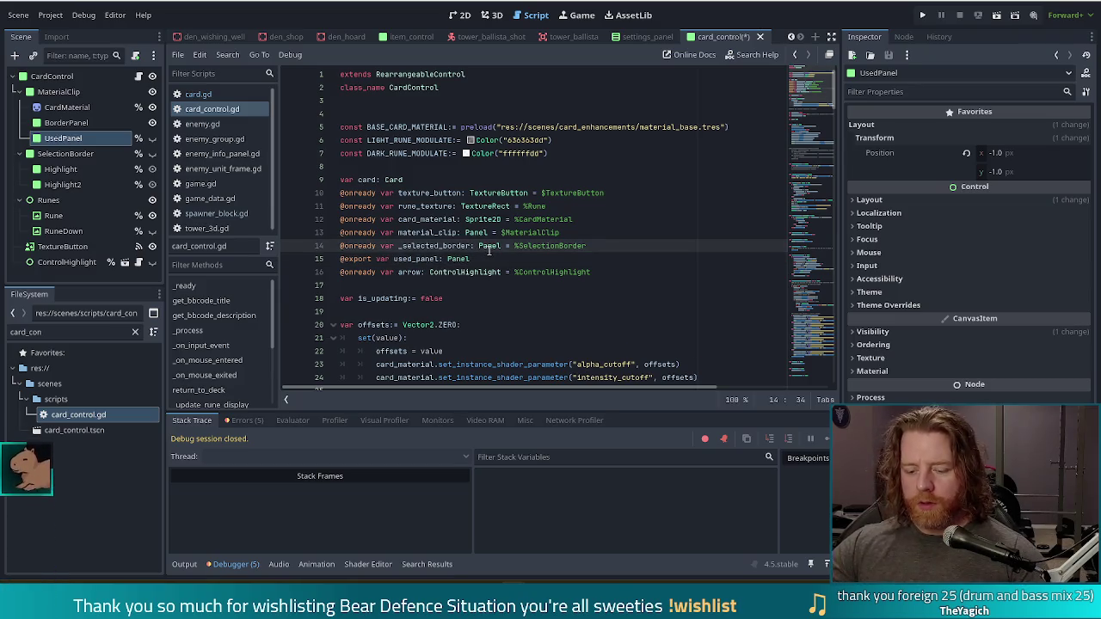
key(ctrl+f)
text(used_panel)
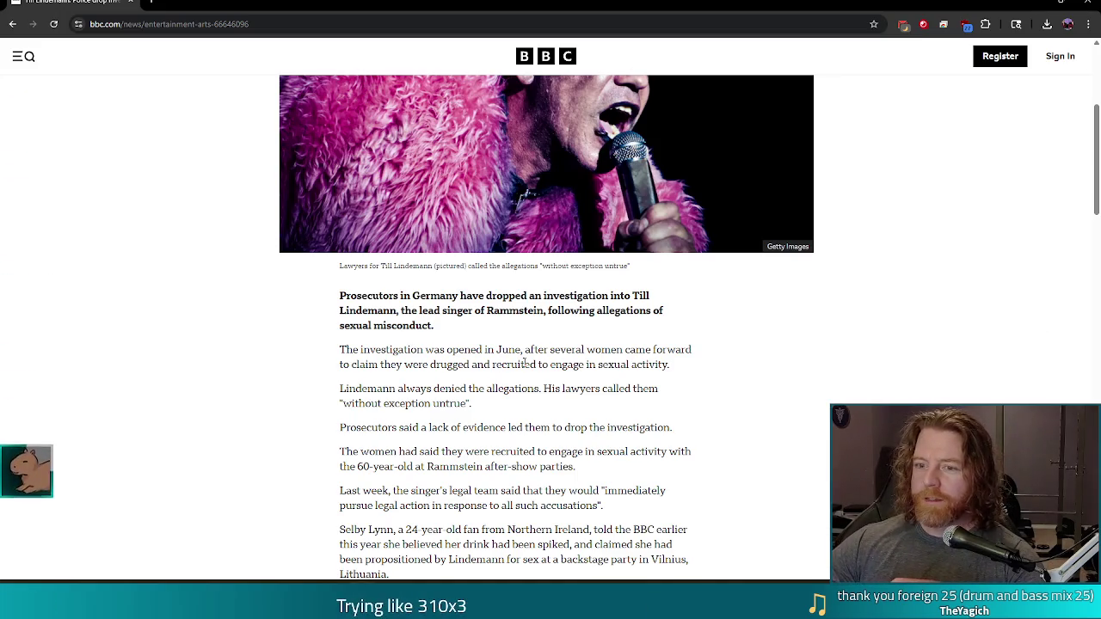
- Read through the BBC Rammstein article, then close the browser window to return to Godot
scroll(443, 328, down, 2)
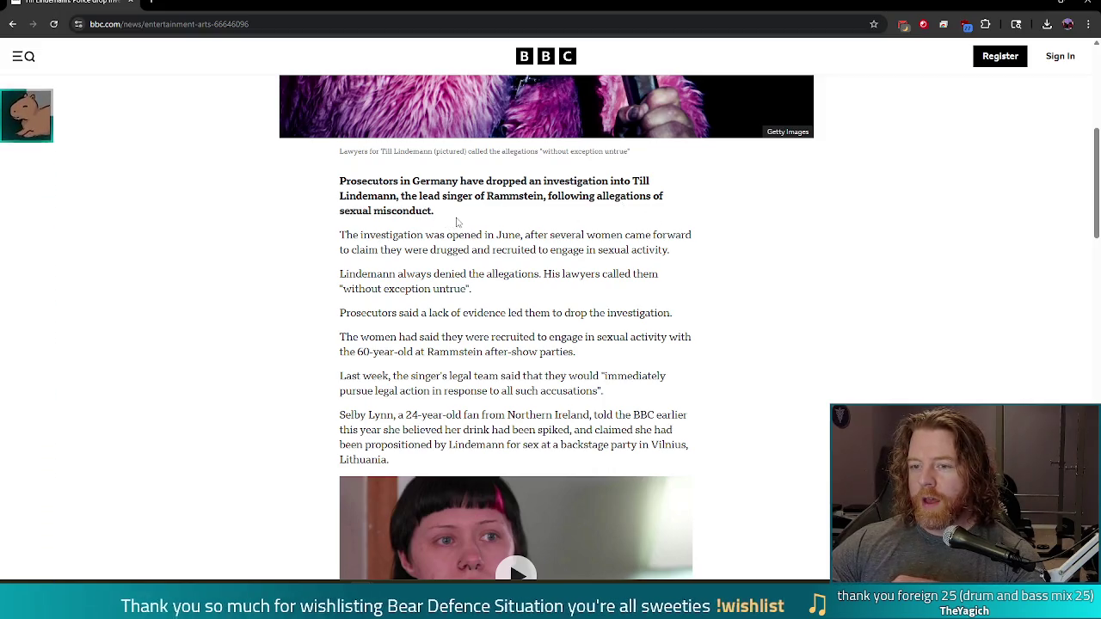
scroll(456, 218, down, 1)
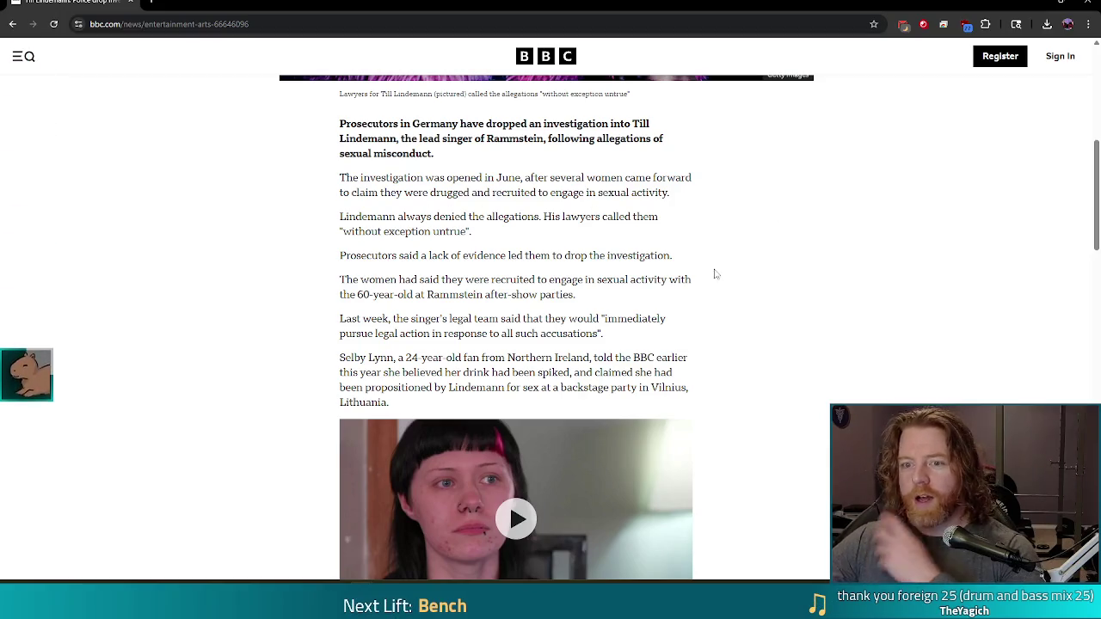
scroll(712, 250, down, 1)
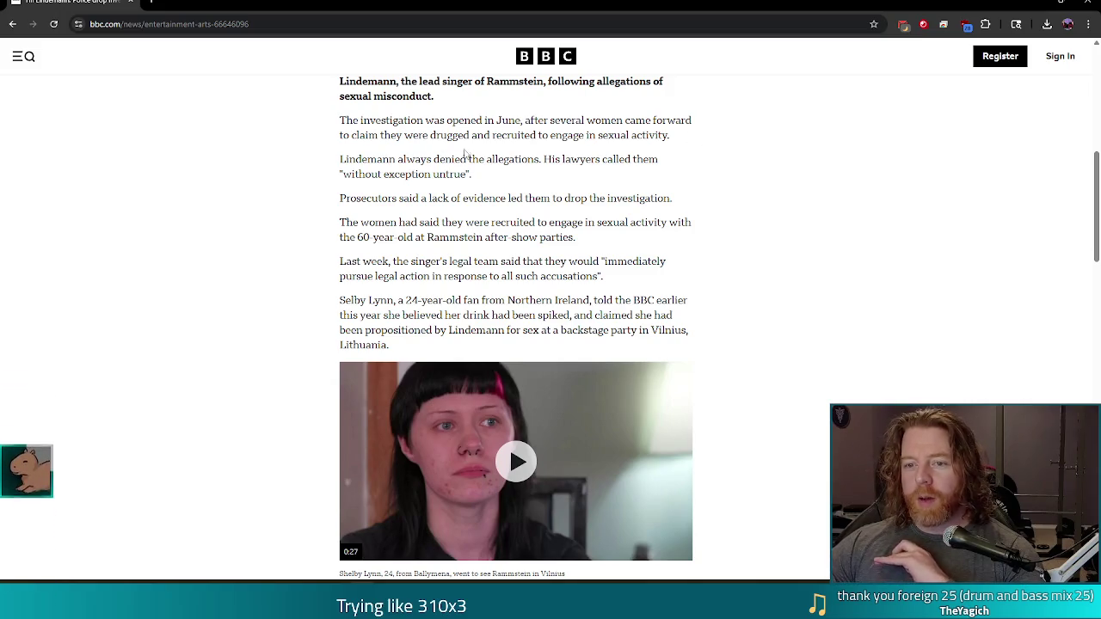
scroll(703, 164, down, 1)
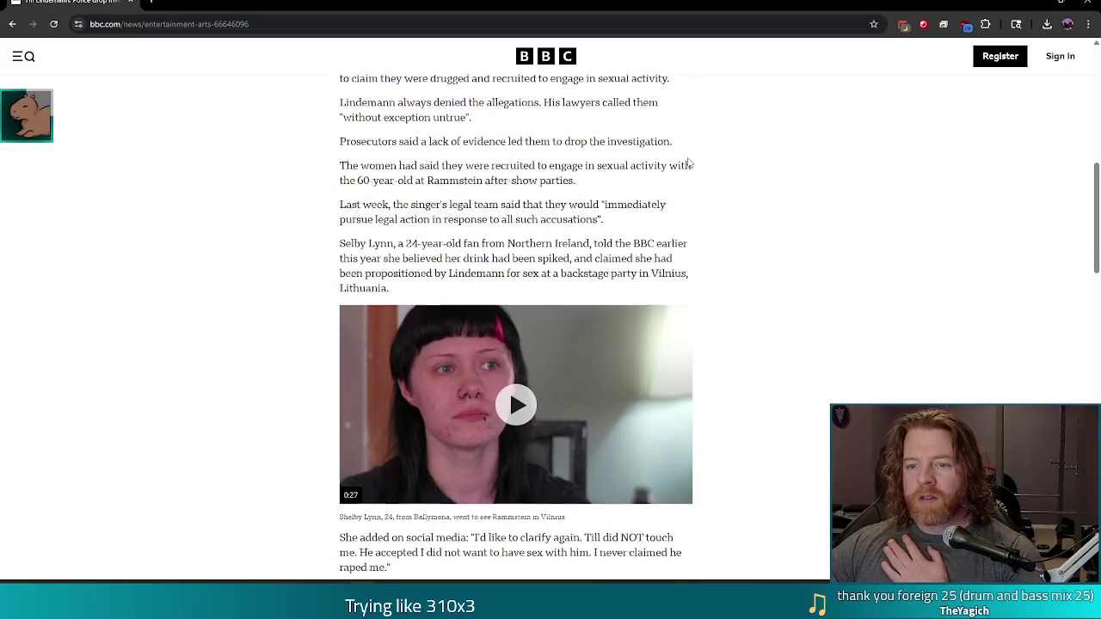
scroll(703, 150, down, 1)
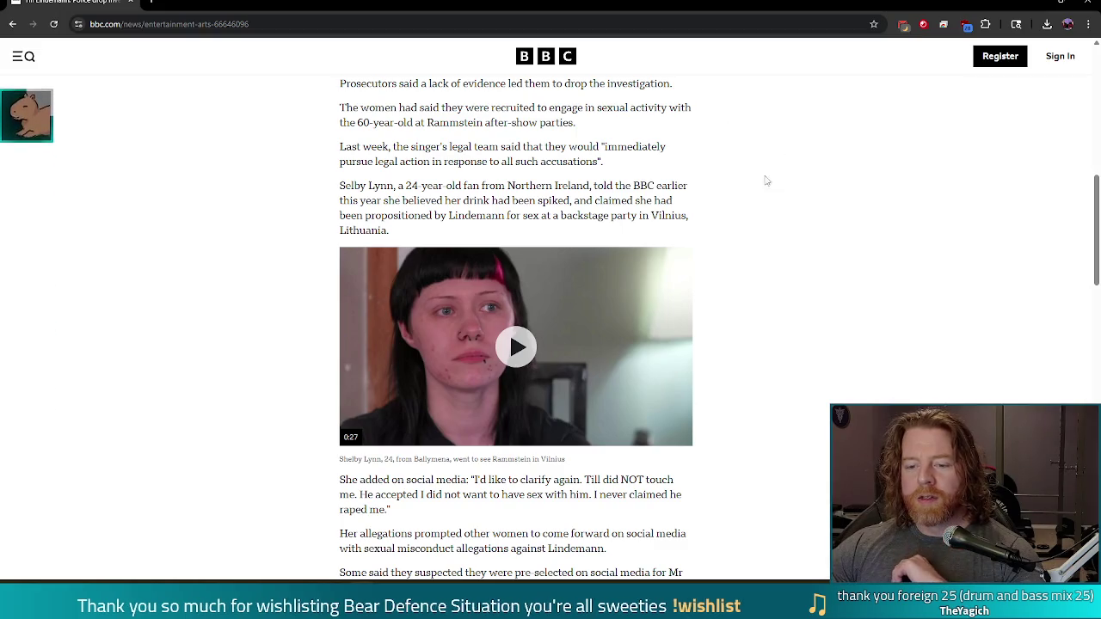
scroll(784, 159, down, 1)
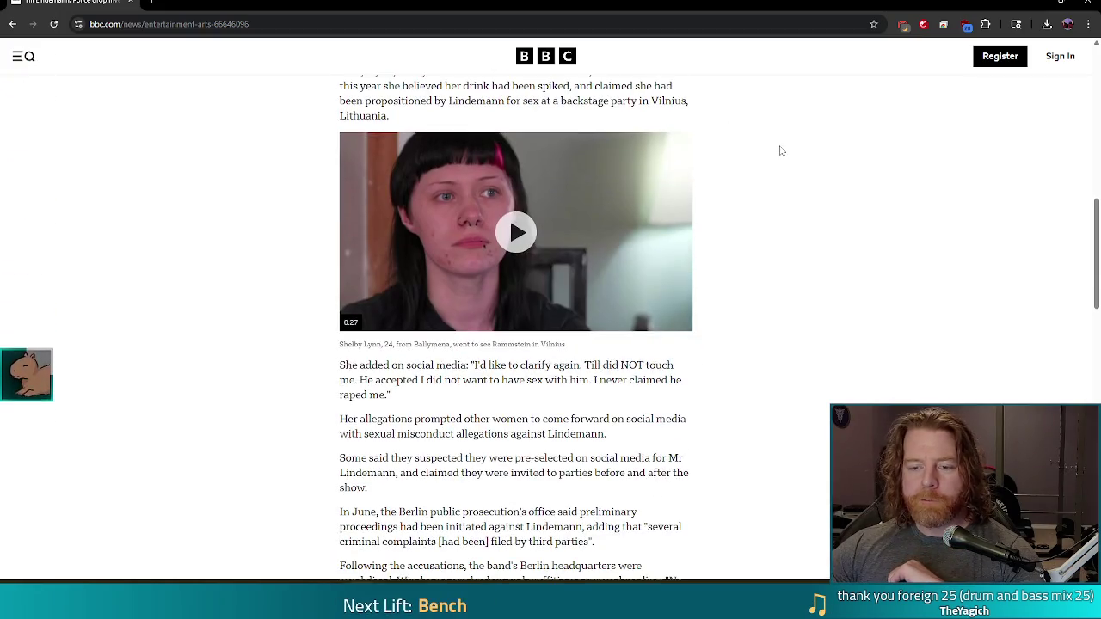
scroll(780, 150, down, 2)
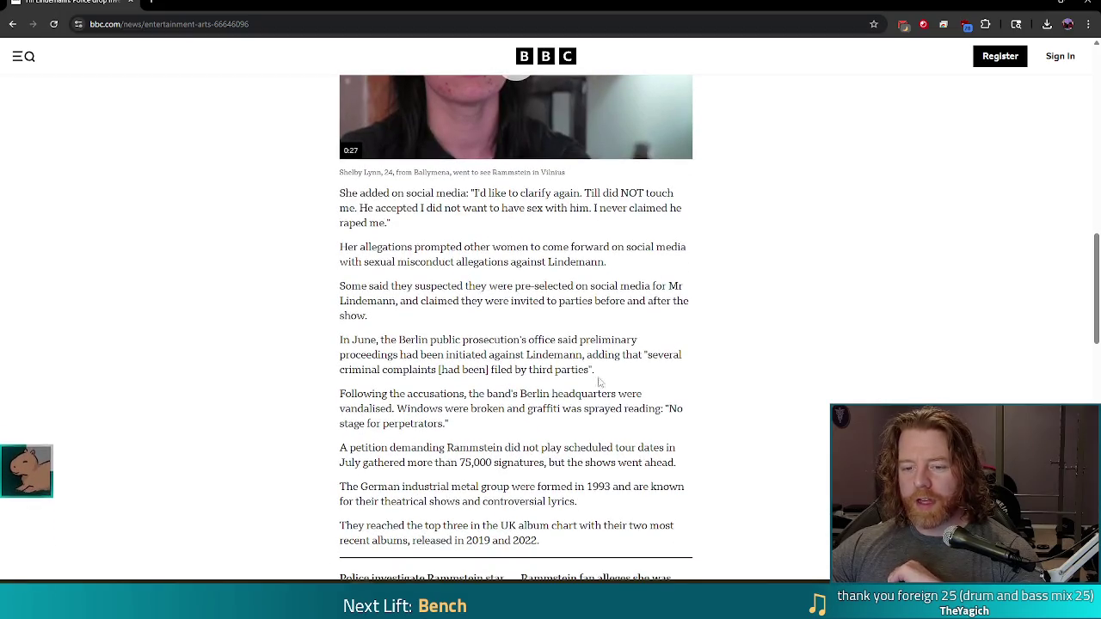
scroll(633, 284, down, 2)
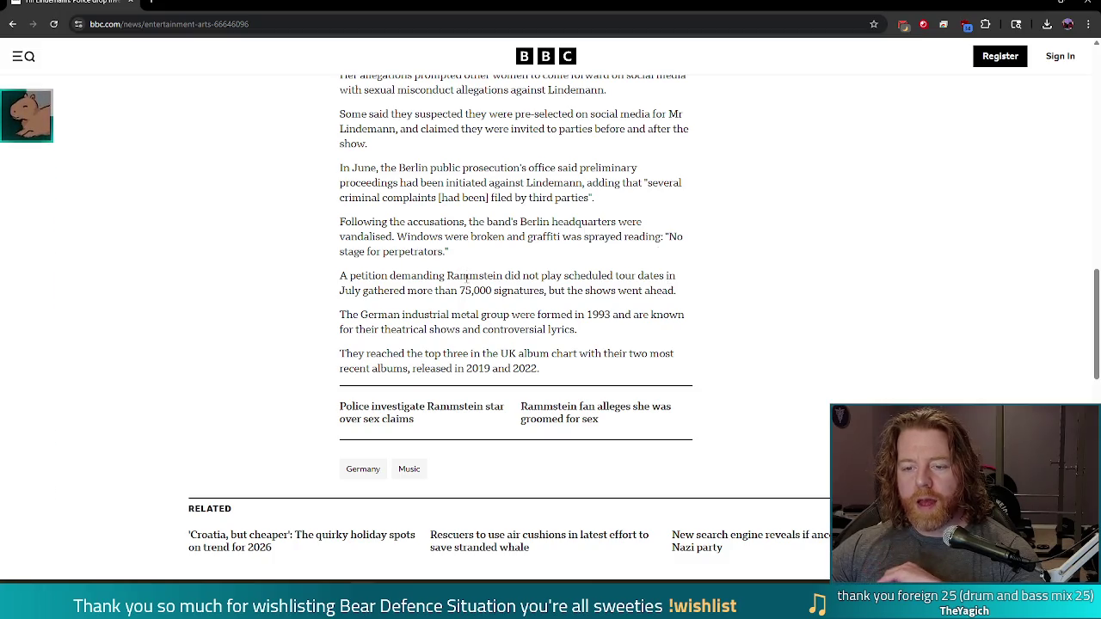
scroll(447, 344, up, 8)
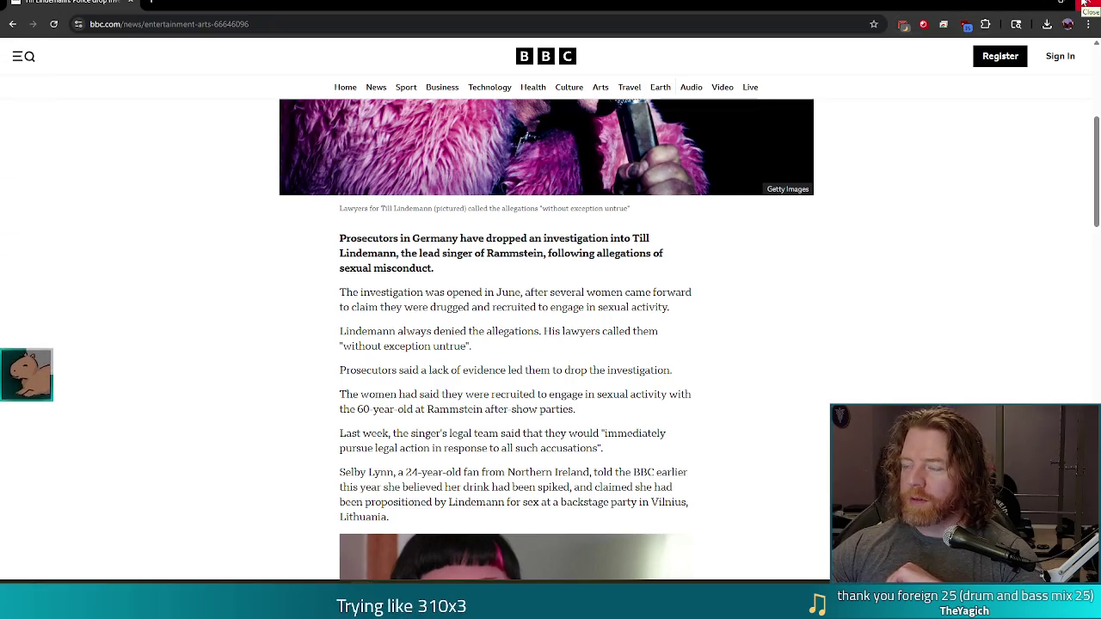
click(1083, 4)
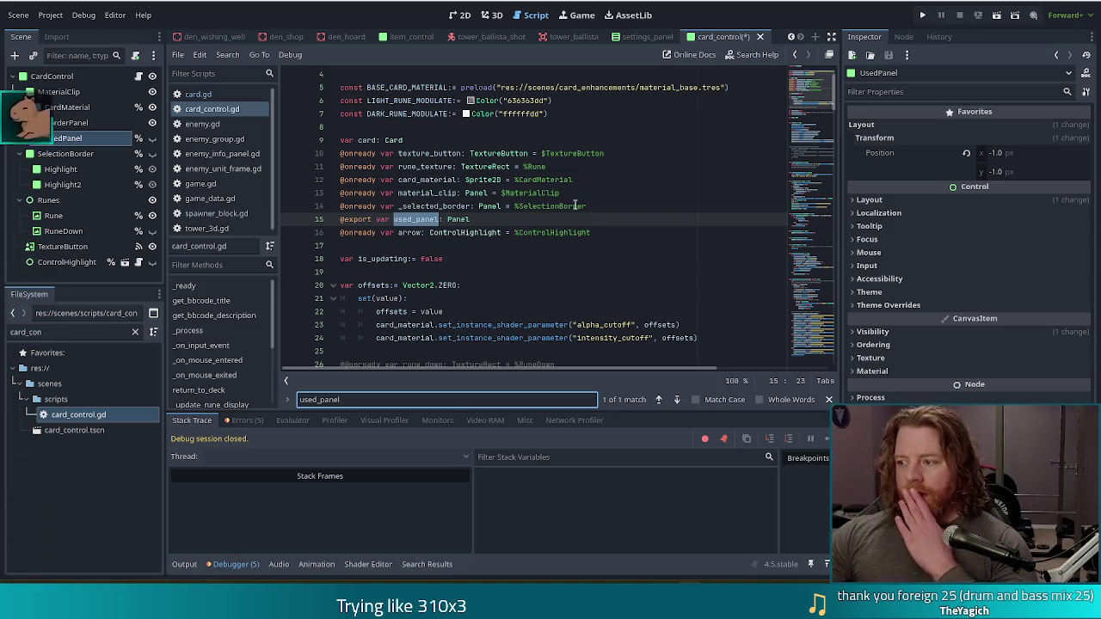
- Place the caret at the end of the used_panel declaration on line 15
click(494, 221)
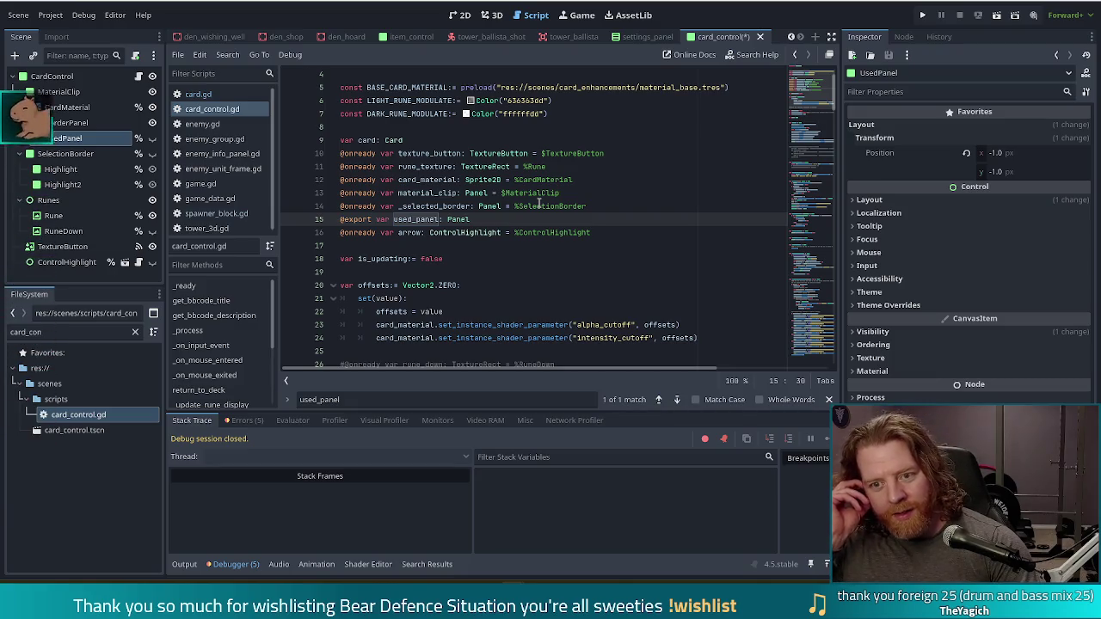
- Scroll down to _ready() and put the caret at the end of the suit_set connection line
scroll(539, 202, down, 4)
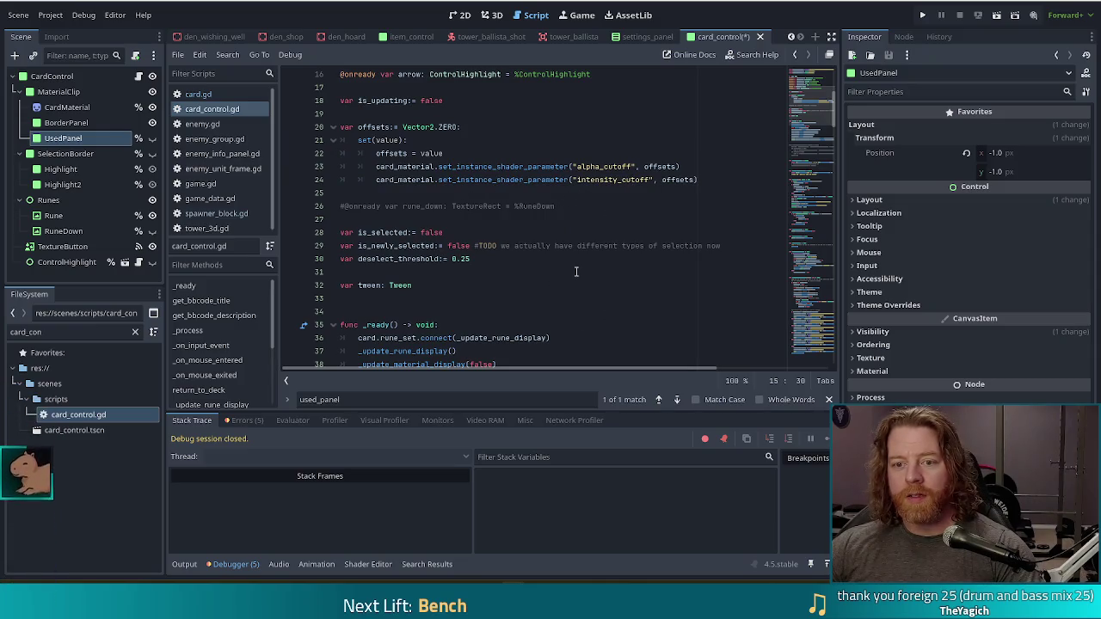
scroll(576, 272, down, 4)
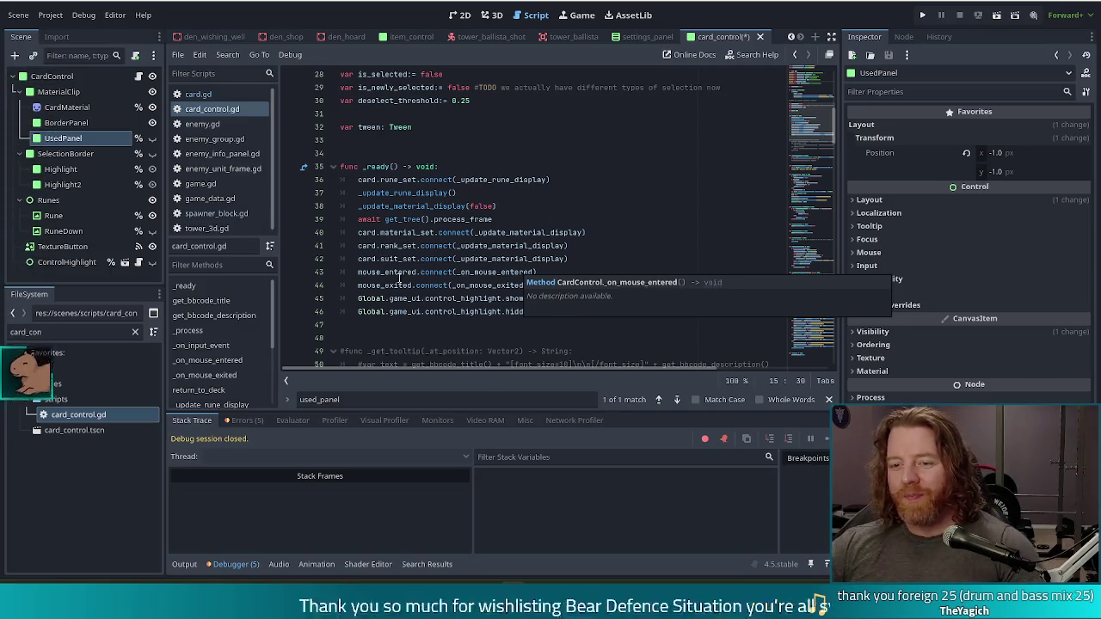
scroll(409, 259, down, 1)
scroll(409, 260, down, 1)
click(728, 230)
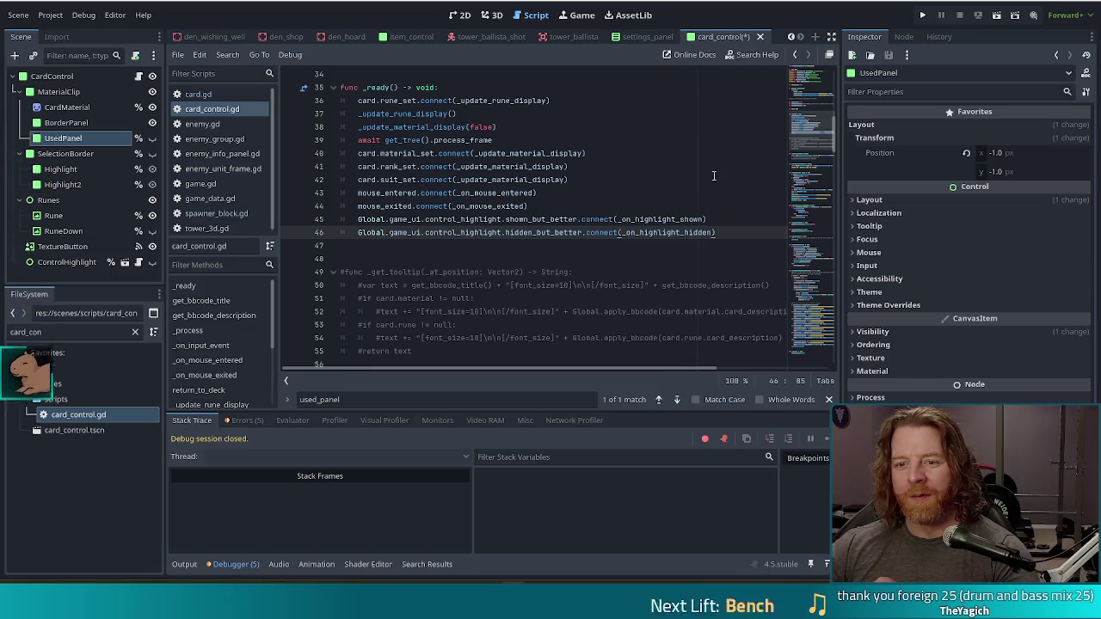
click(618, 175)
- Add line 43 card.debuffed_set(_on_debuffed_set) below the suit_set connection
key(Return)
text(care.)
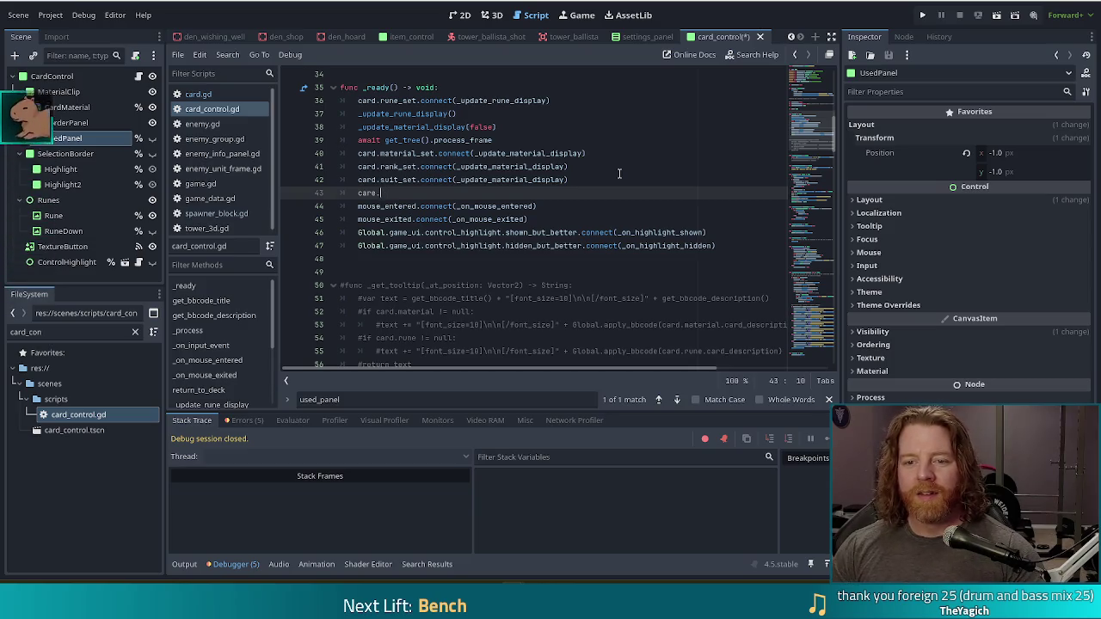
text(e)
key(Down)
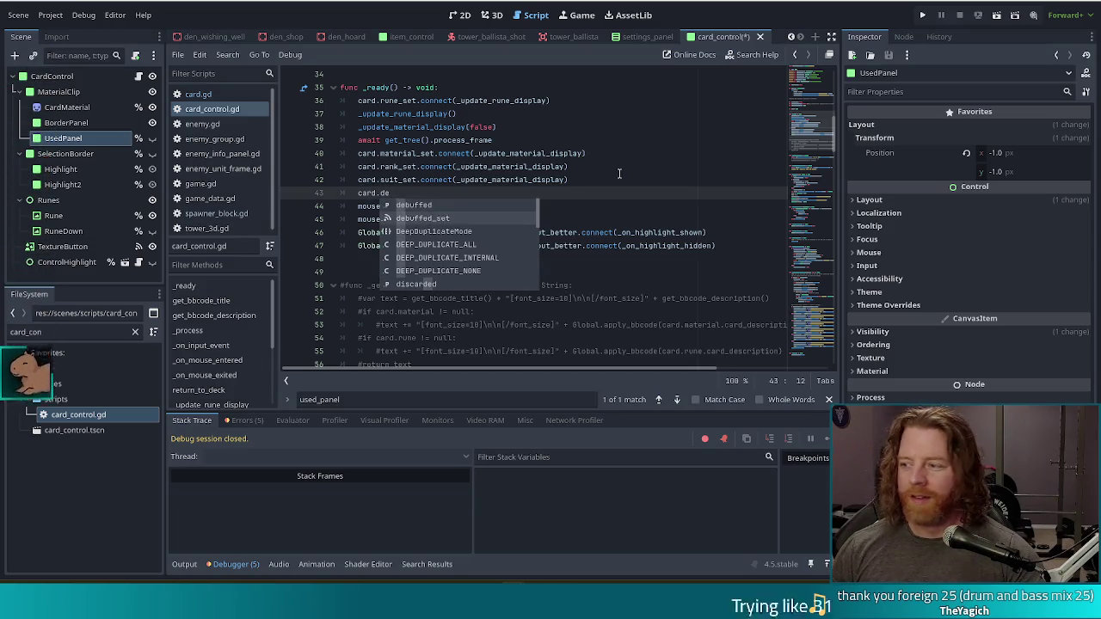
key(Return)
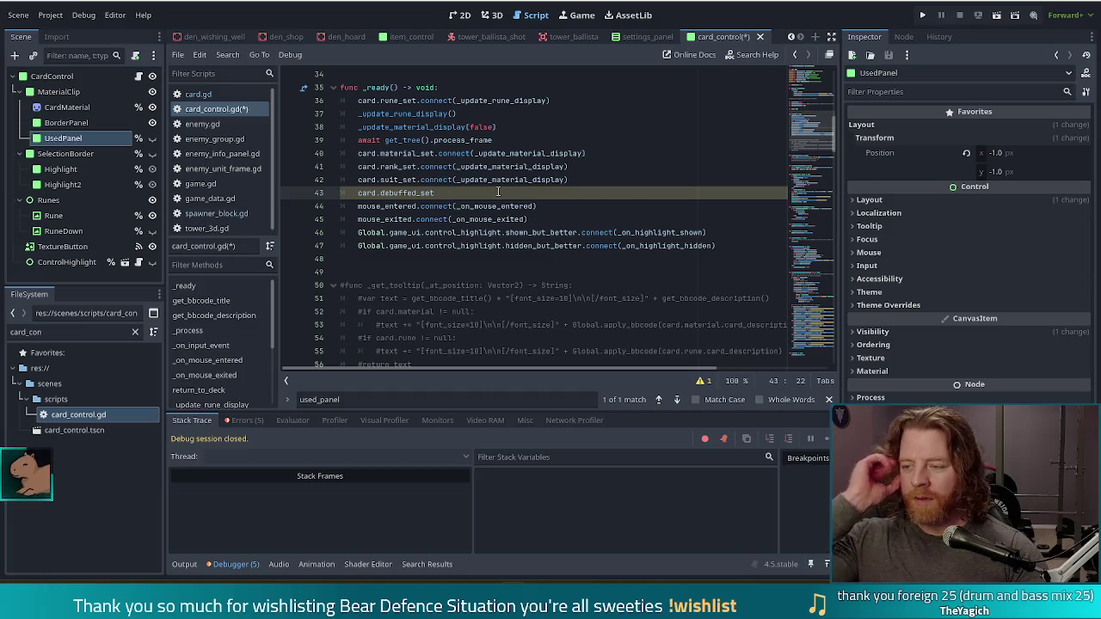
text(()
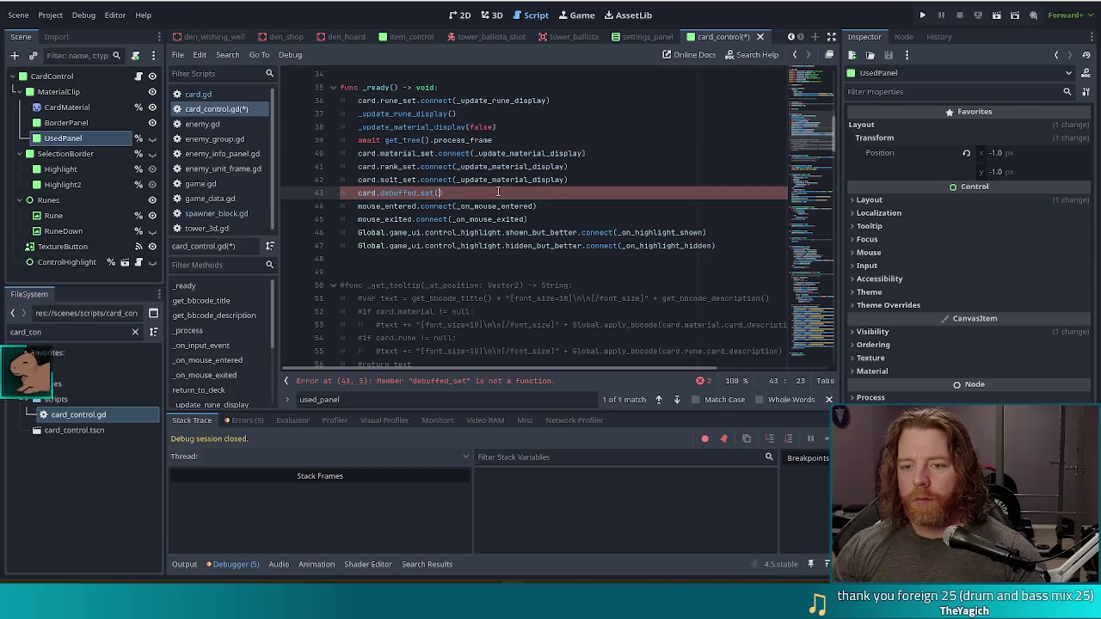
text(_on_de)
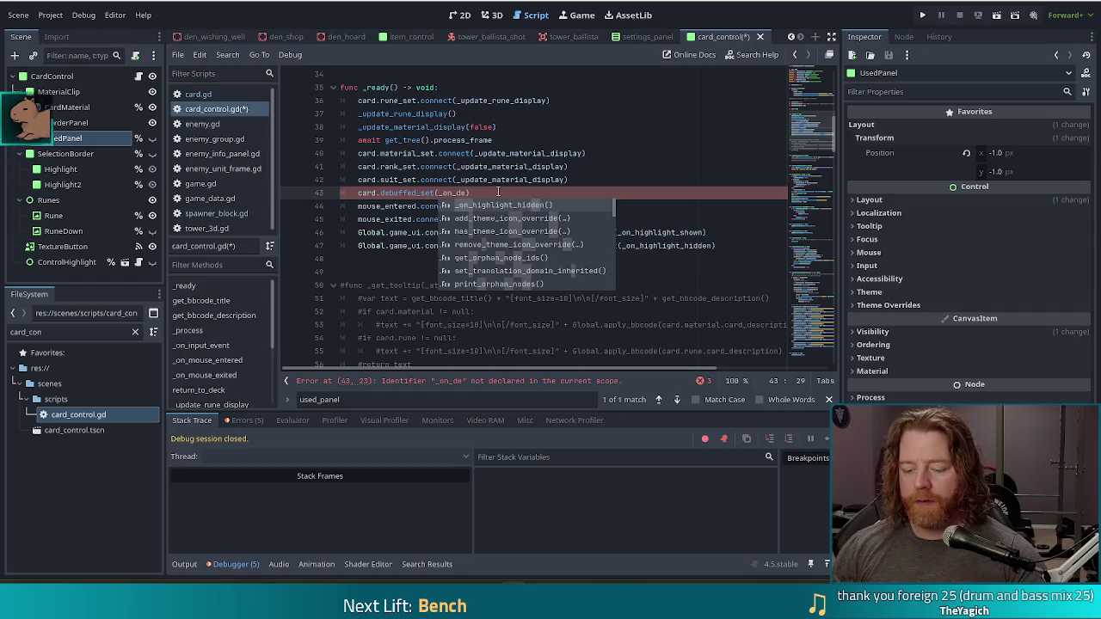
text(buffed_set)
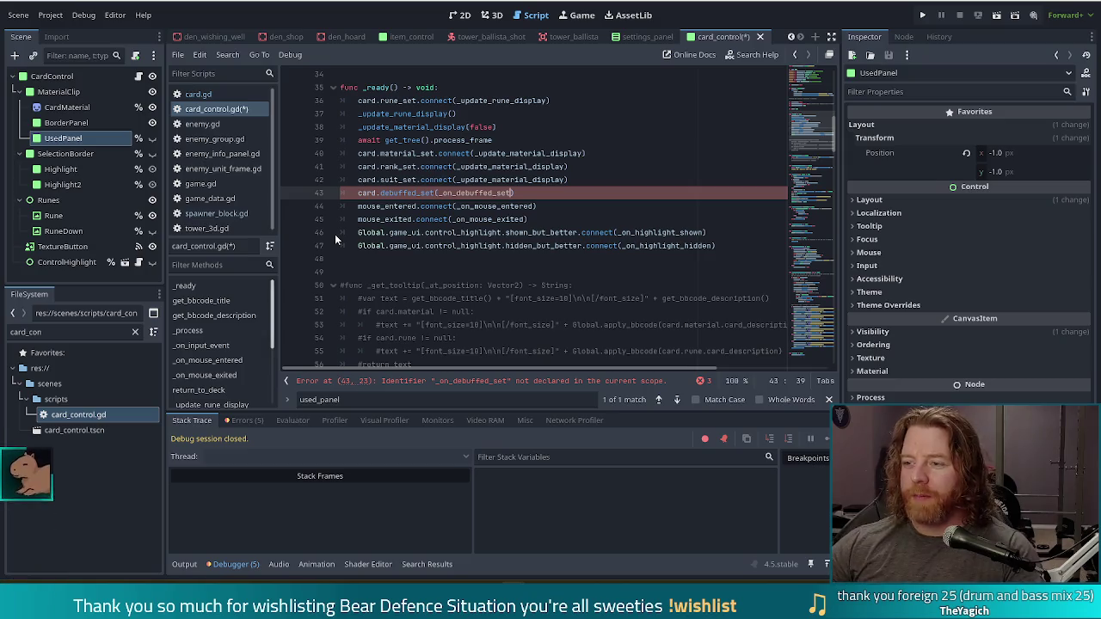
click(537, 194)
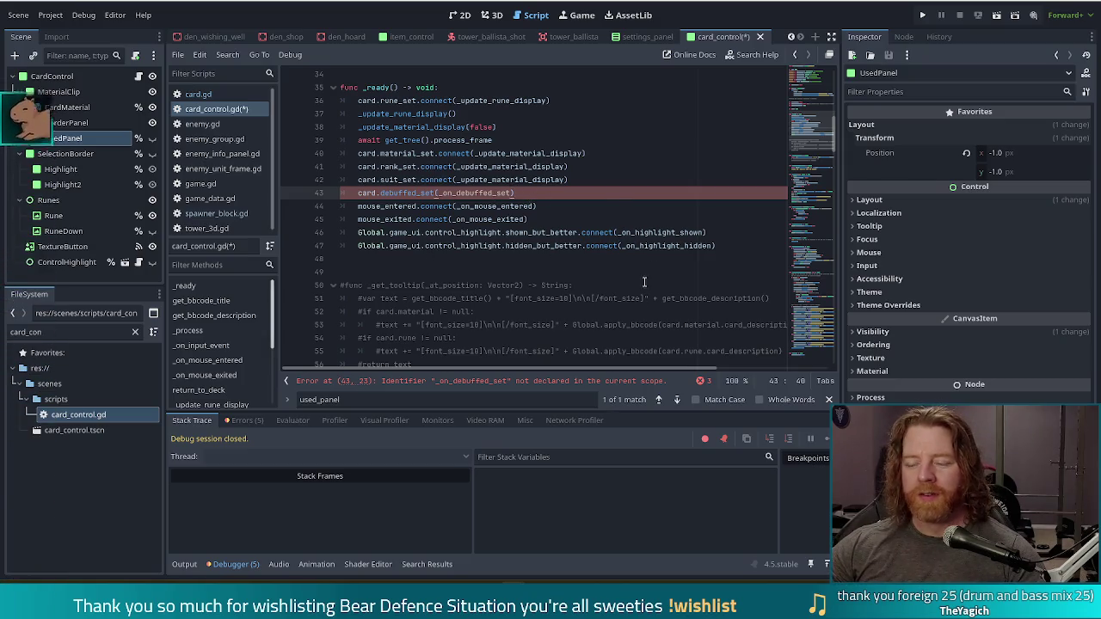
- Scroll past the material setup code and place the caret on empty line 172 after _update_rune_display()
ctrl+click(516, 180)
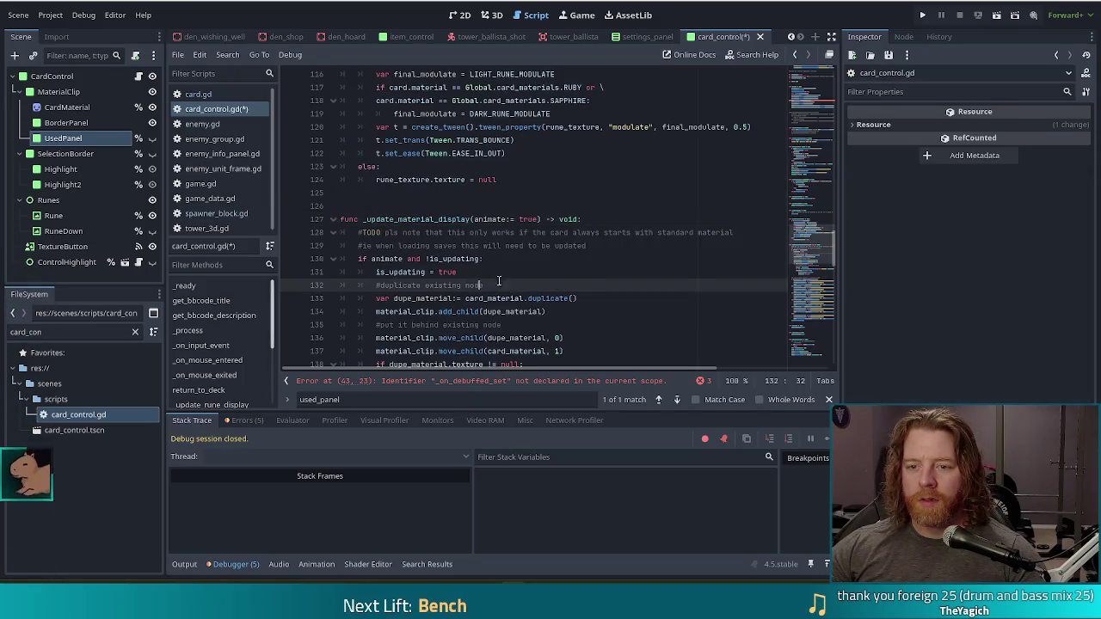
scroll(569, 285, down, 3)
scroll(569, 285, down, 3)
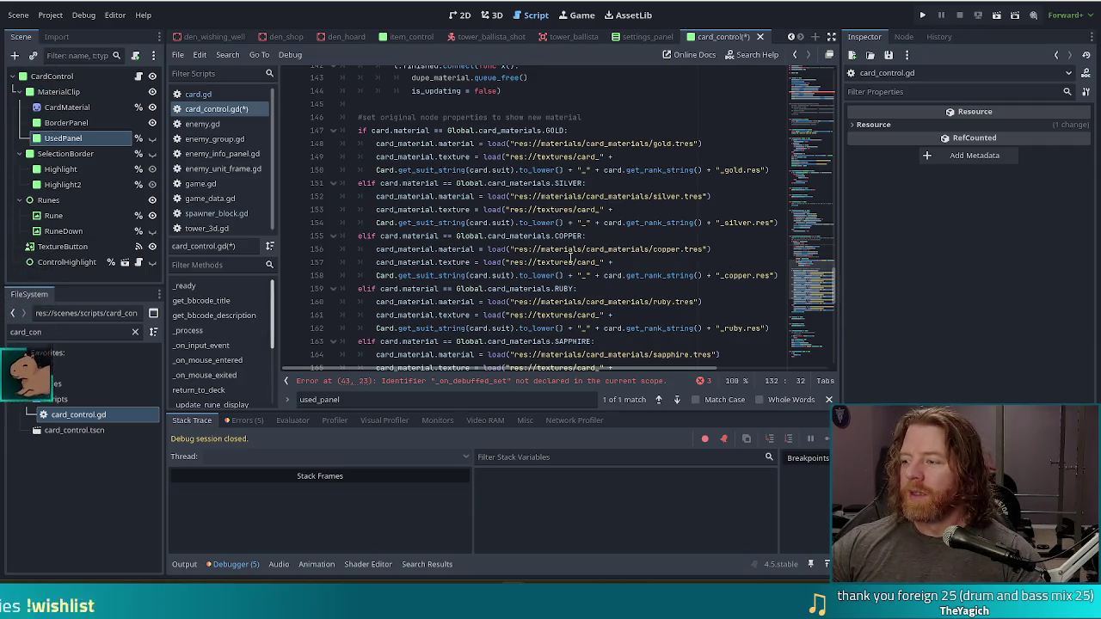
click(492, 222)
scroll(545, 235, down, 6)
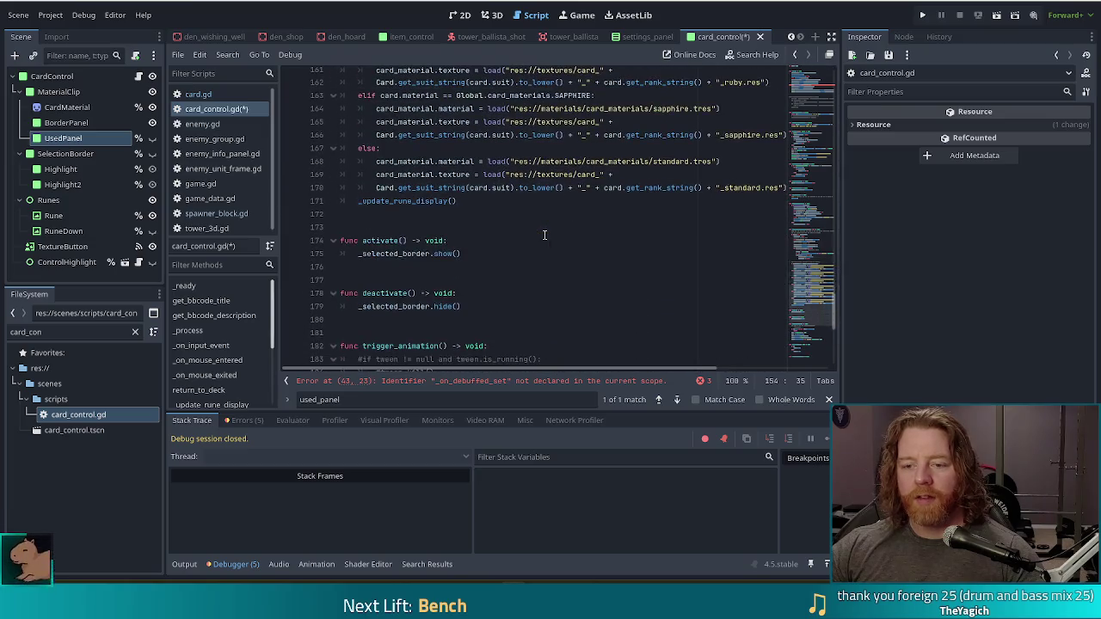
click(442, 214)
- Below a blank line, declare func _on_debuffed_changed(debuffed: bool) -> void: and start its body line
key(Return)
key(Return)
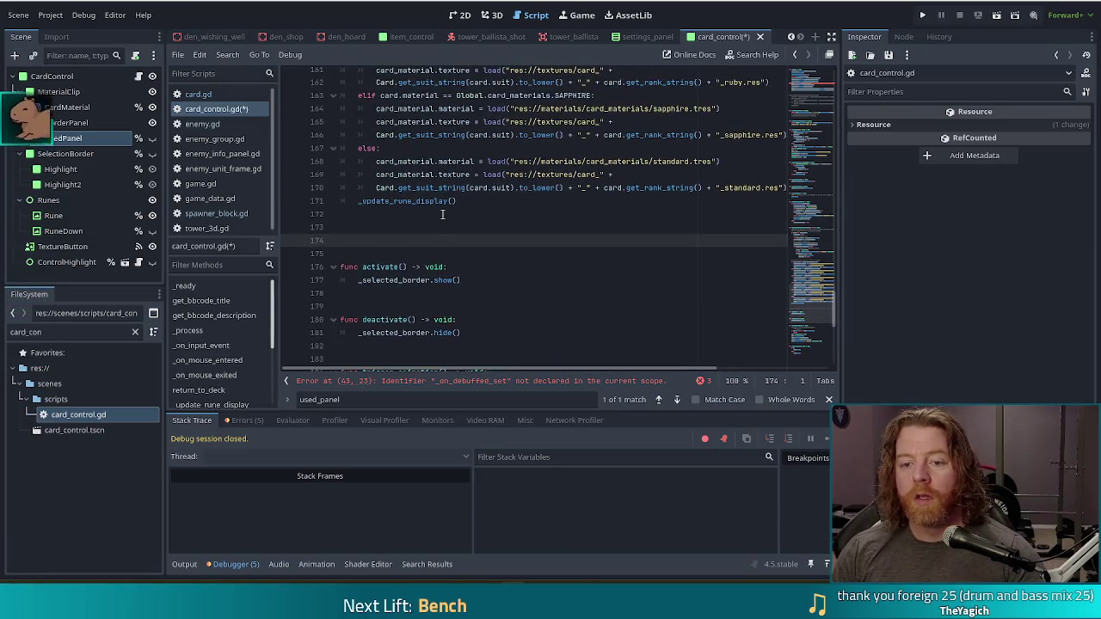
text(func _on_)
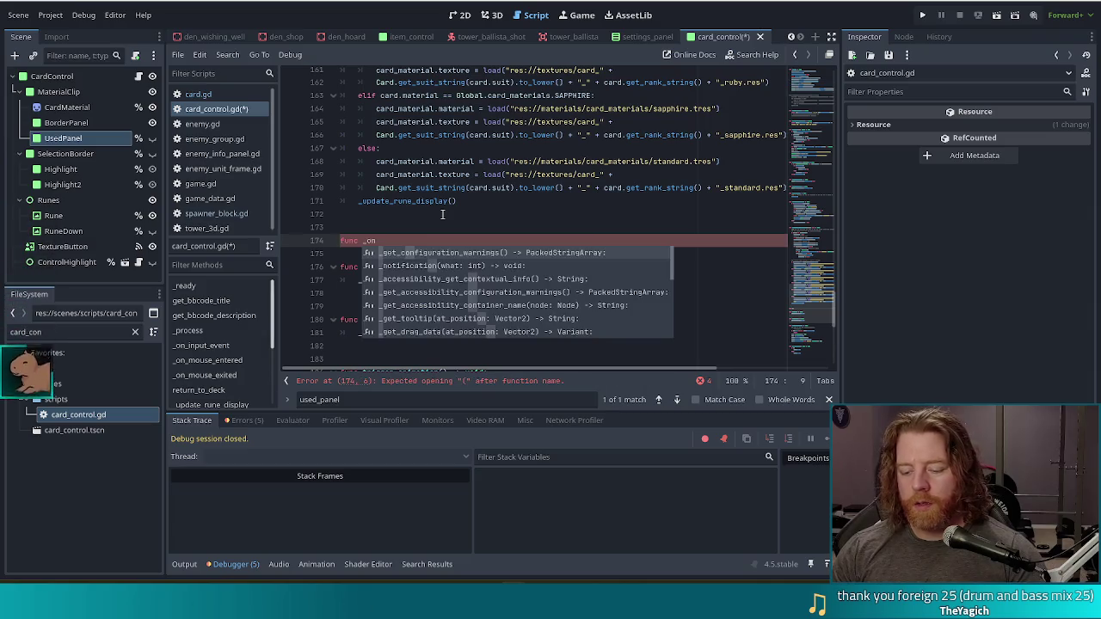
text(d)
key(BackSpace)
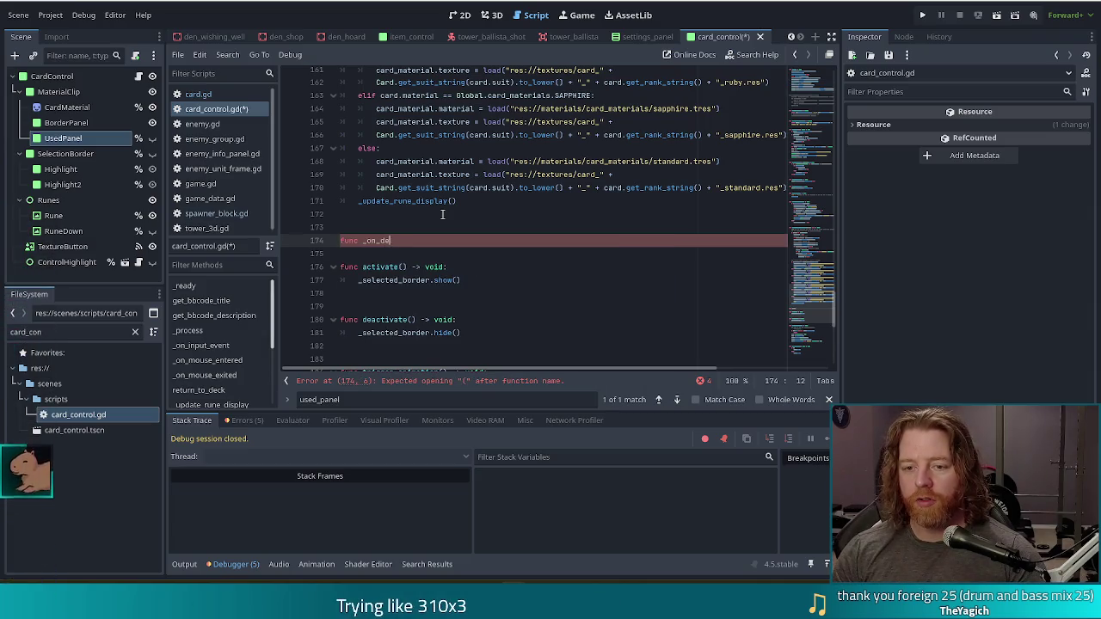
text(c _on_debuffed_cha)
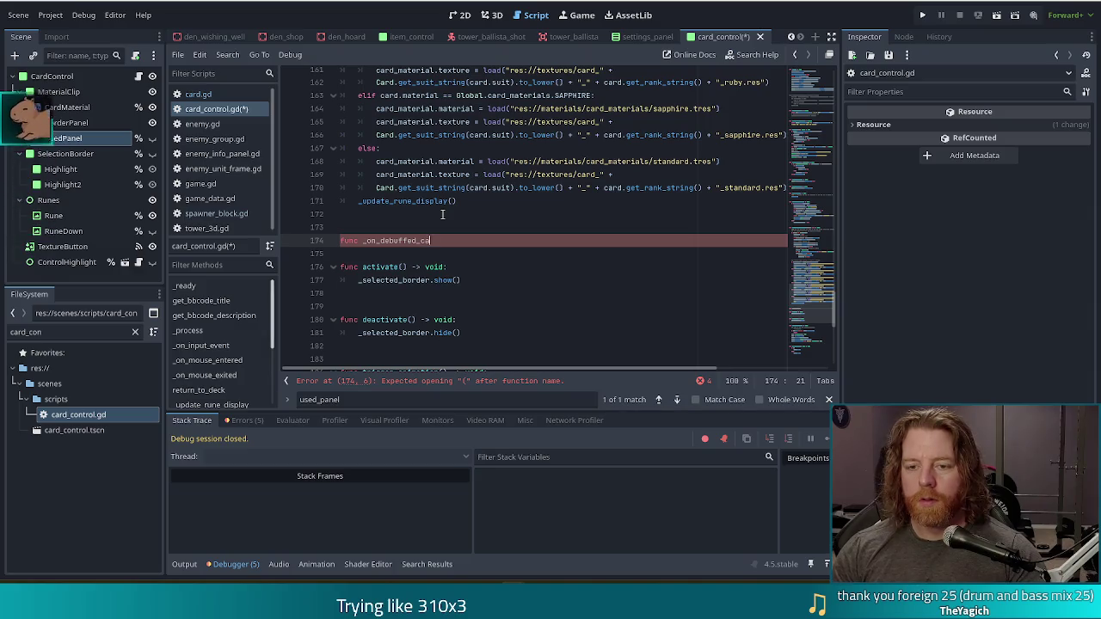
text(nged()
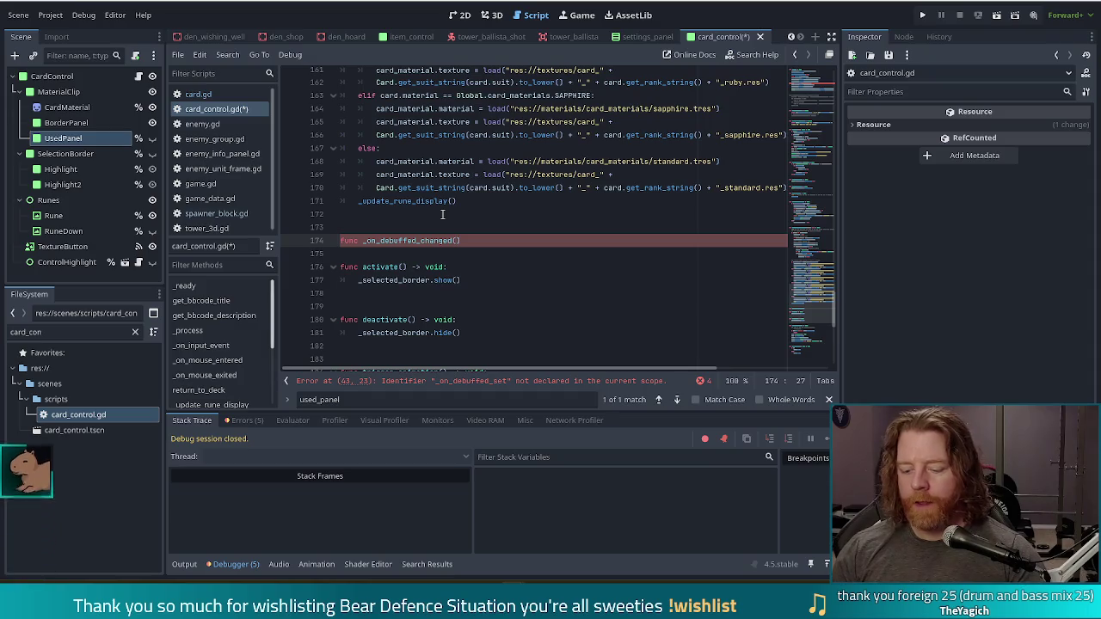
text(debuffed: bool)
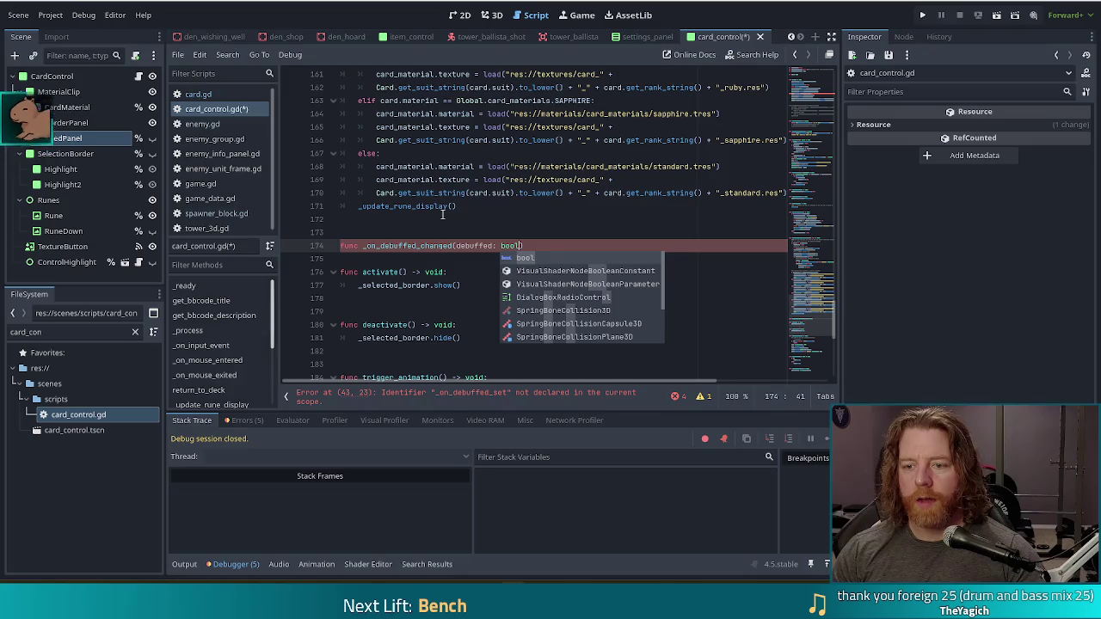
text() -> void:)
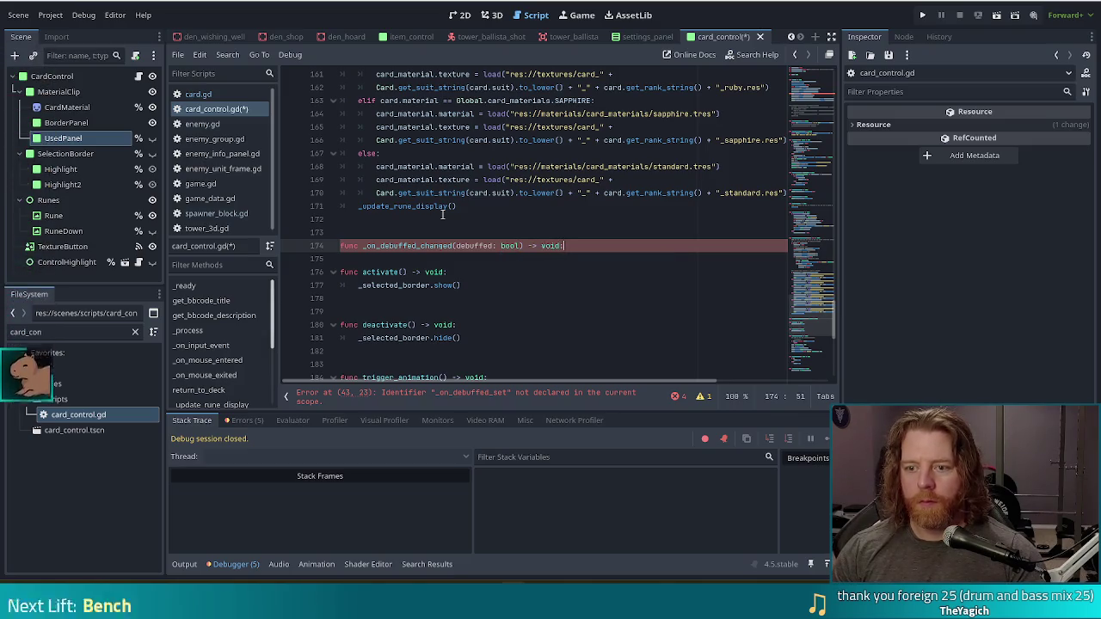
key(Return)
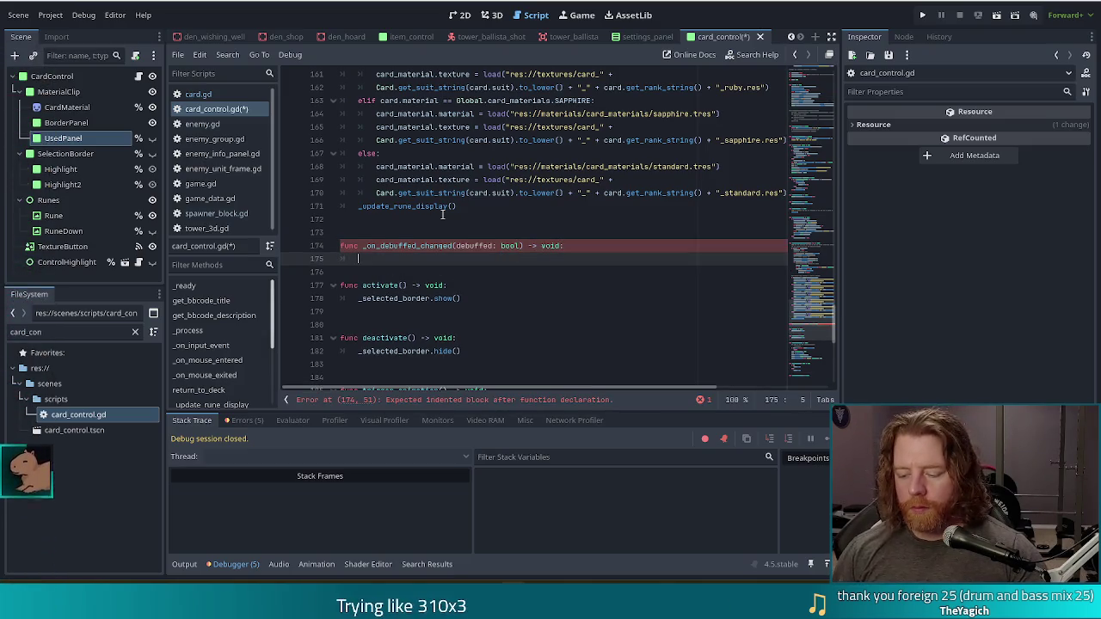
- Fill the handler body with used_panel.visible = debuffed and save card_control.gd
key(Return)
key(Up)
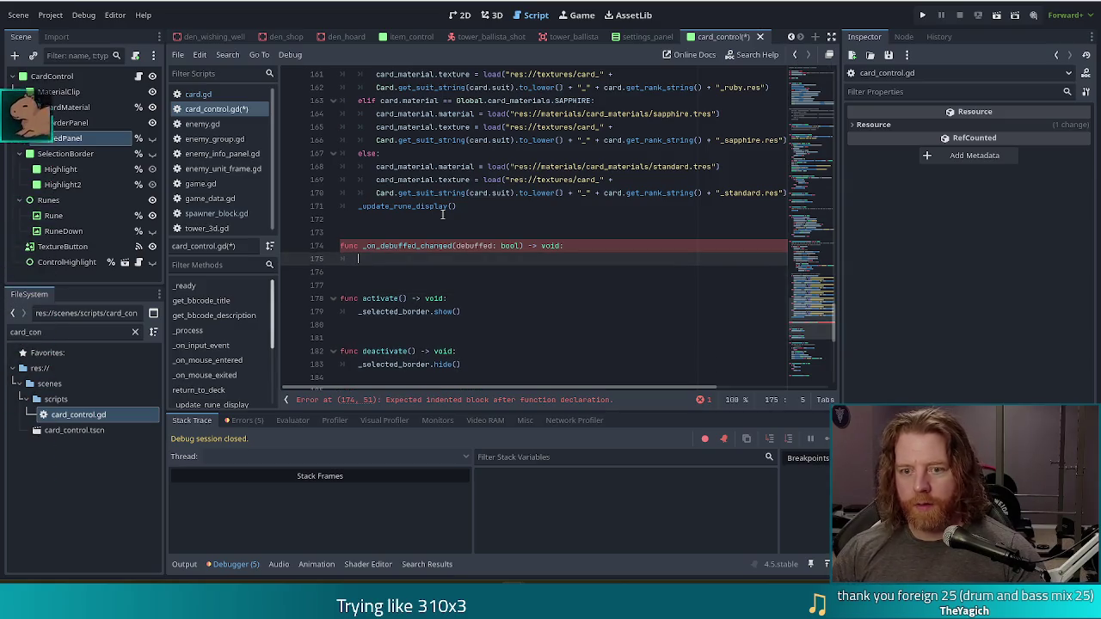
text(used_panel.vi)
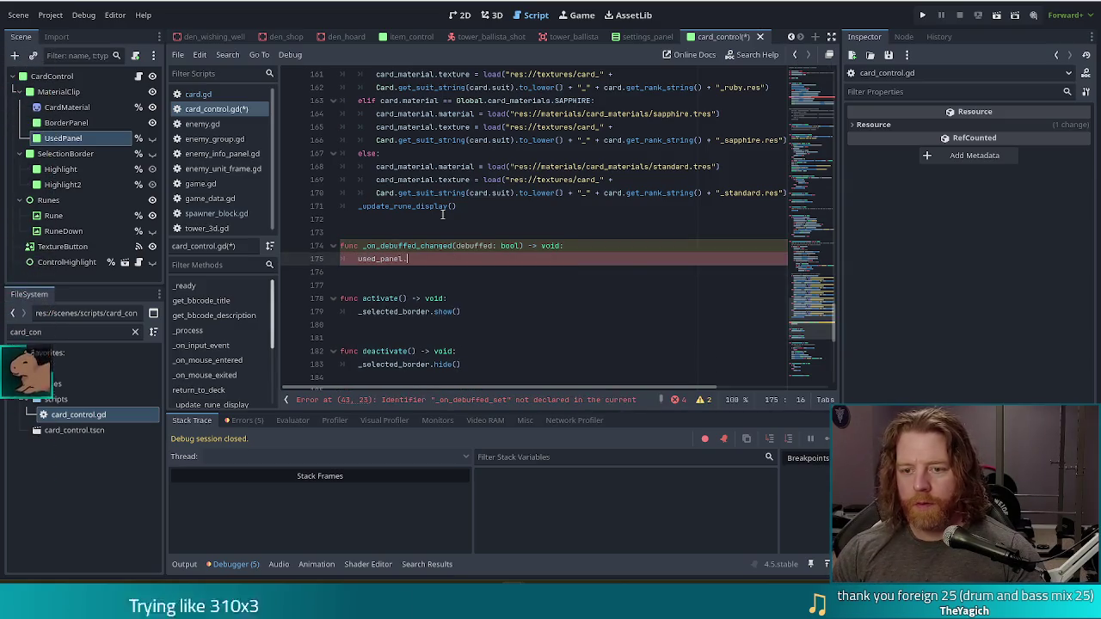
key(Down)
key(Down)
key(Return)
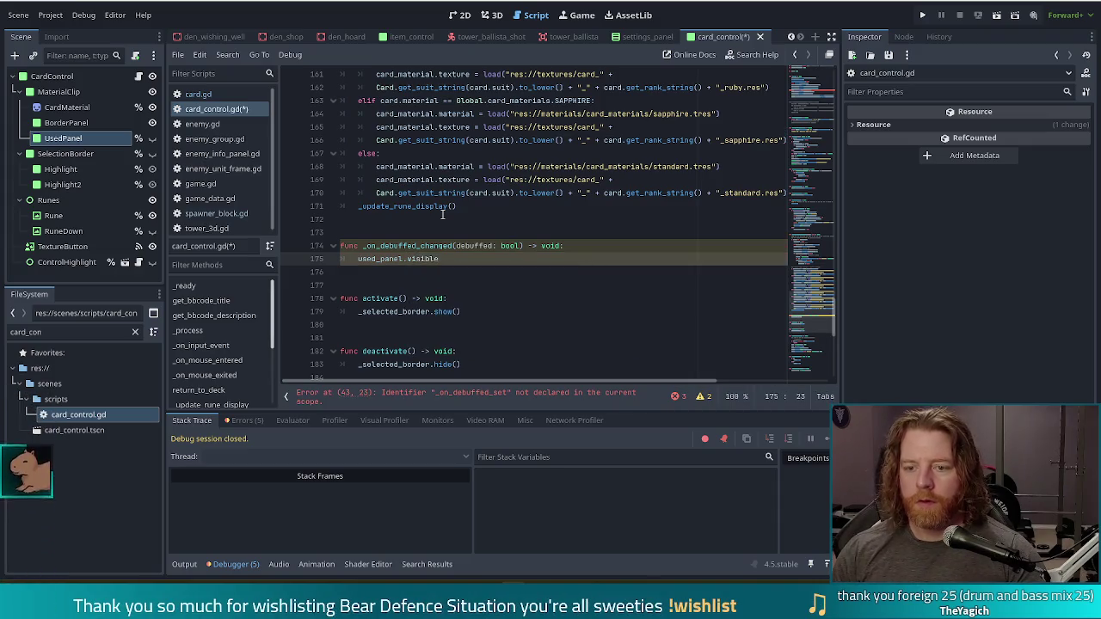
text( = deb)
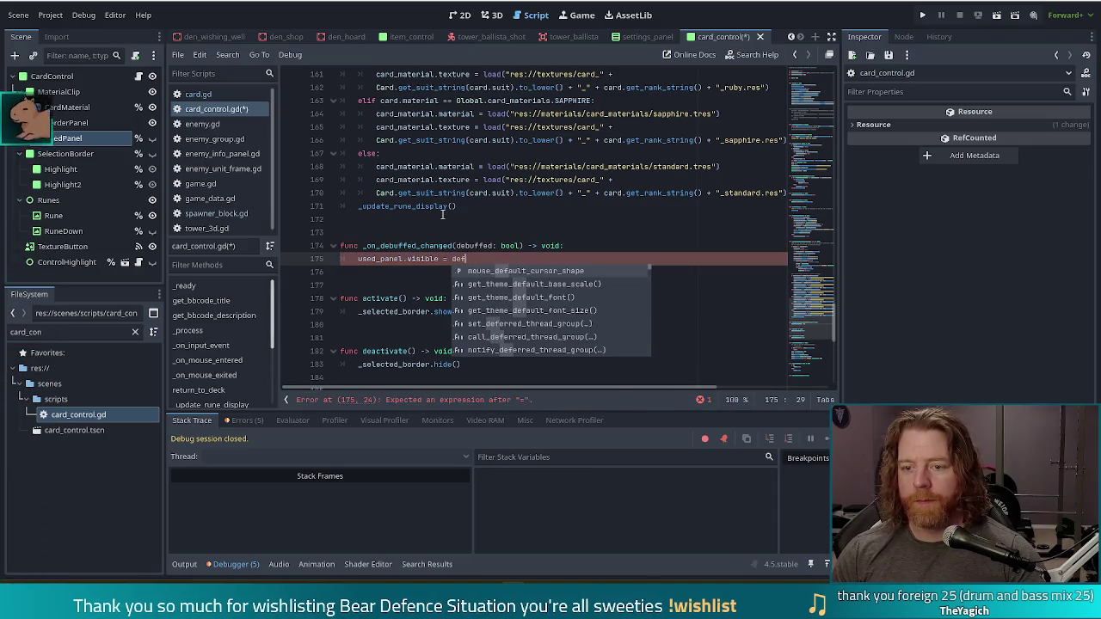
key(Return)
key(ctrl+s)
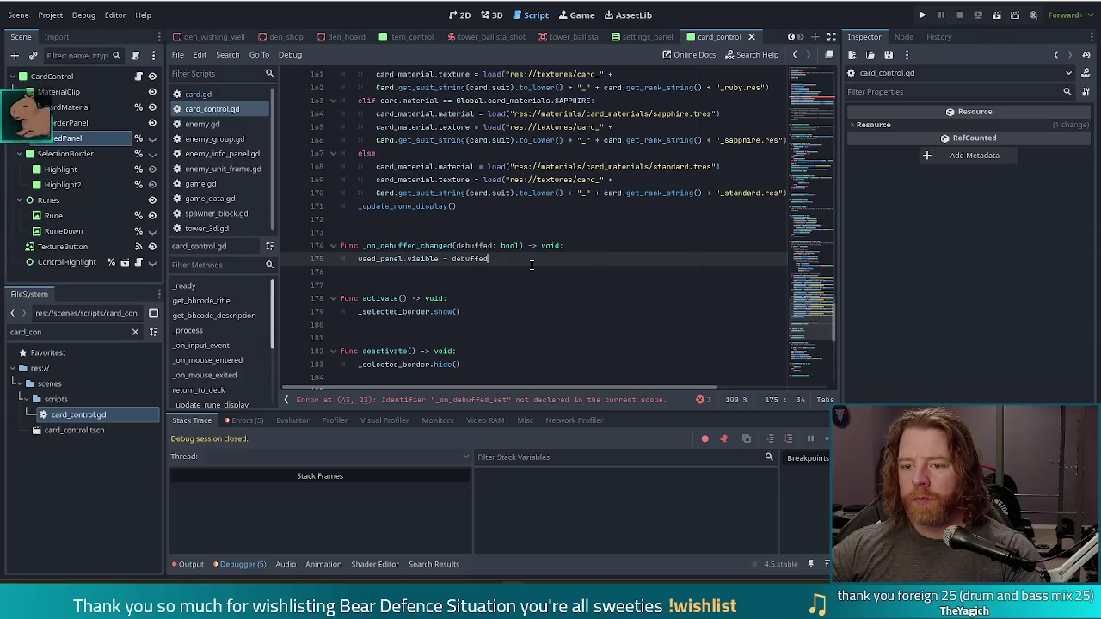
click(448, 246)
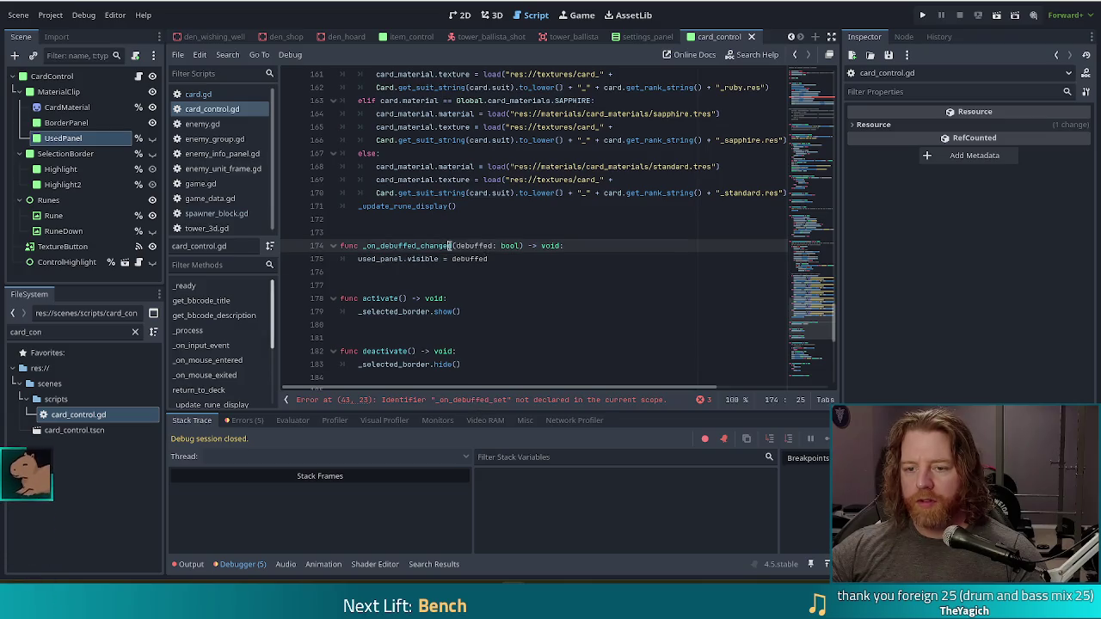
- Rename the handler from _on_debuffed_changed to _on_debuffed_set and save the script
key(Delete)
key(BackSpace)
key(BackSpace)
key(BackSpace)
text(set)
key(ctrl+s)
click(437, 259)
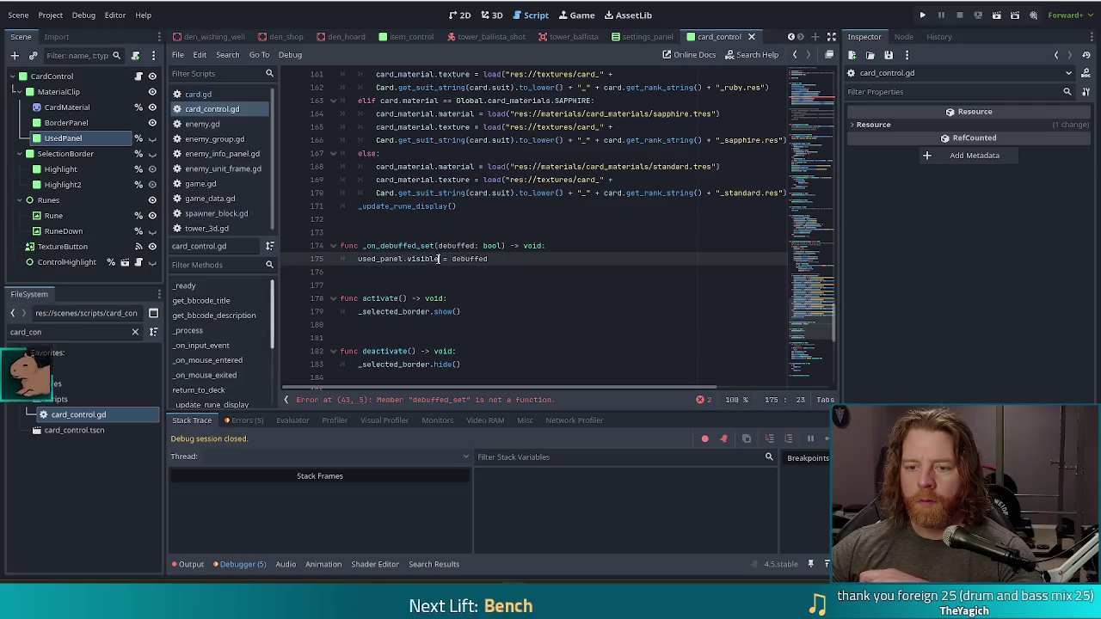
- Correct line 43 to card.debuffed_set.connect(_on_debuffed_set) and save
click(501, 401)
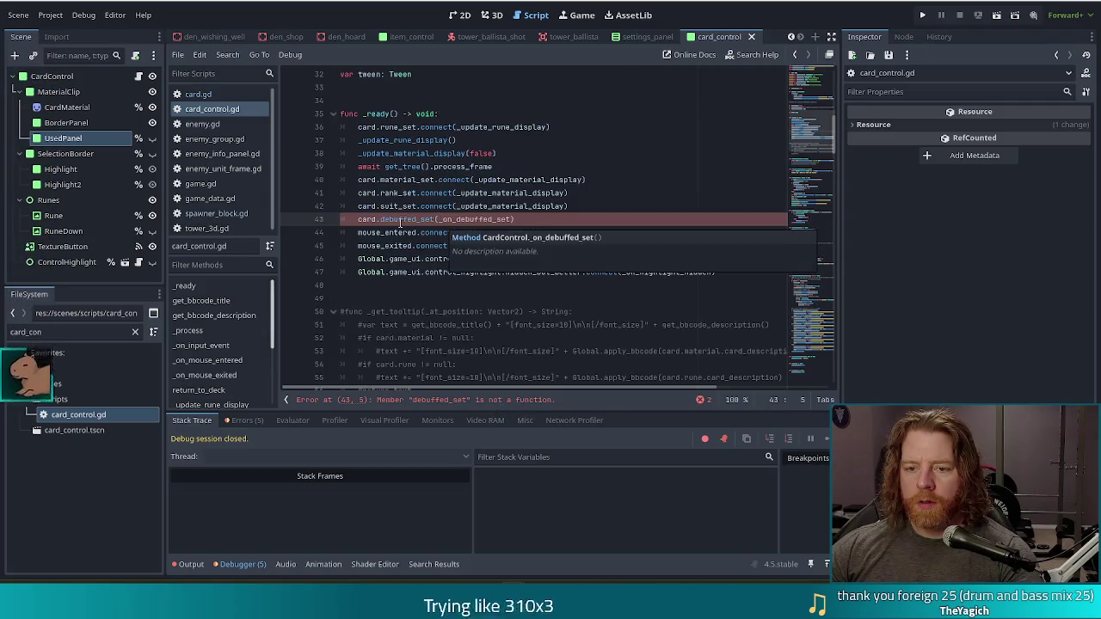
double_click(444, 220)
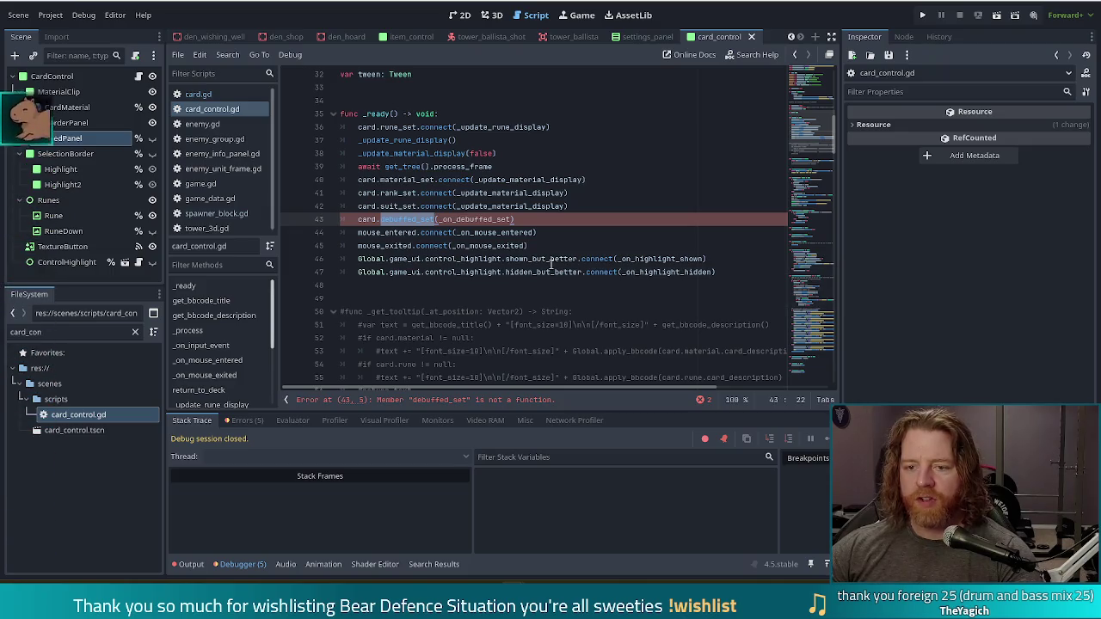
key(BackSpace)
key(BackSpace)
key(BackSpace)
key(BackSpace)
key(BackSpace)
key(BackSpace)
text(d)
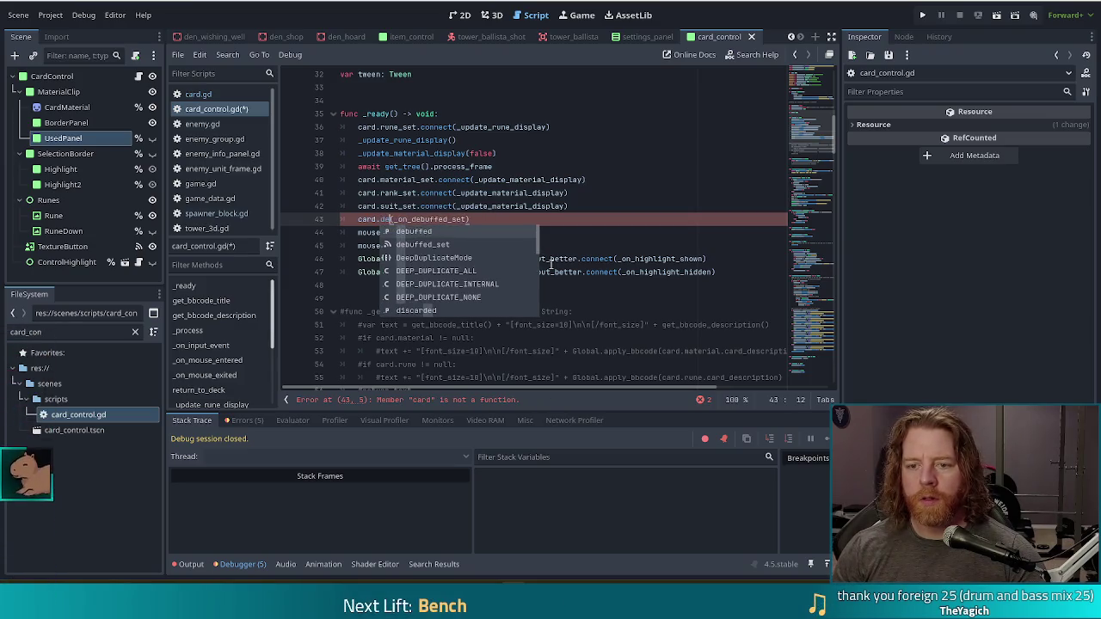
key(Down)
key(Return)
key(ctrl+s)
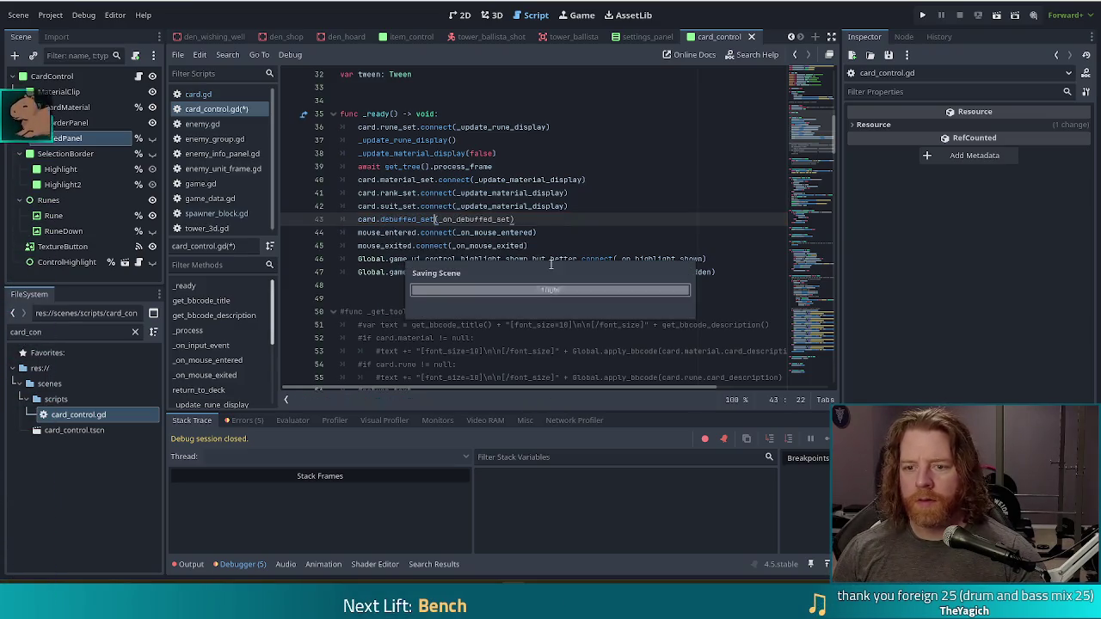
text(.conne)
key(Return)
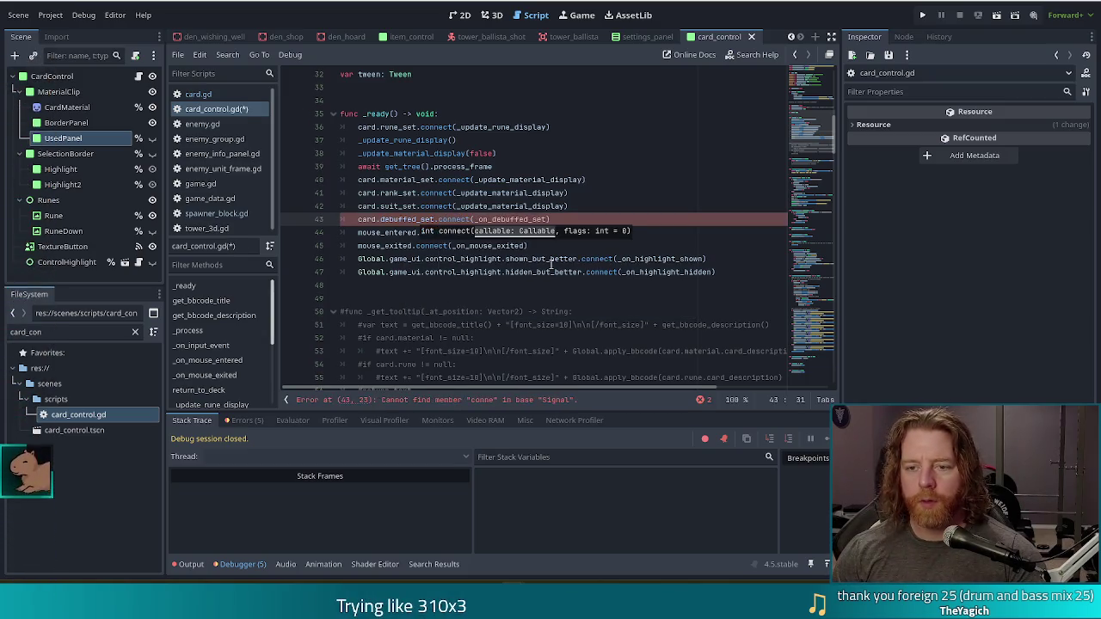
key(ctrl+s)
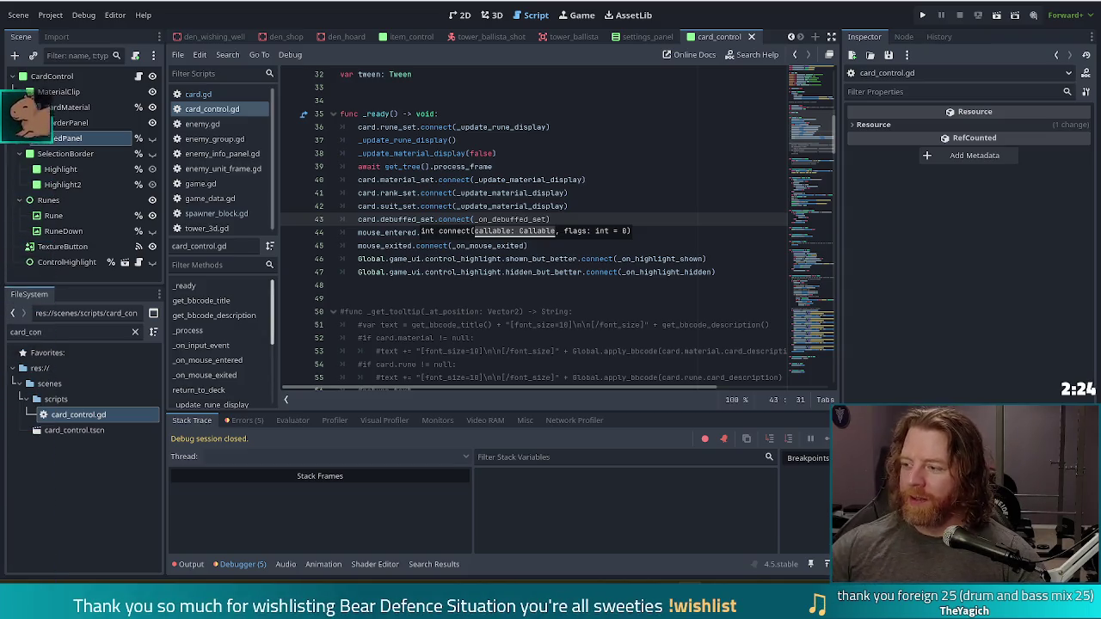
click(540, 190)
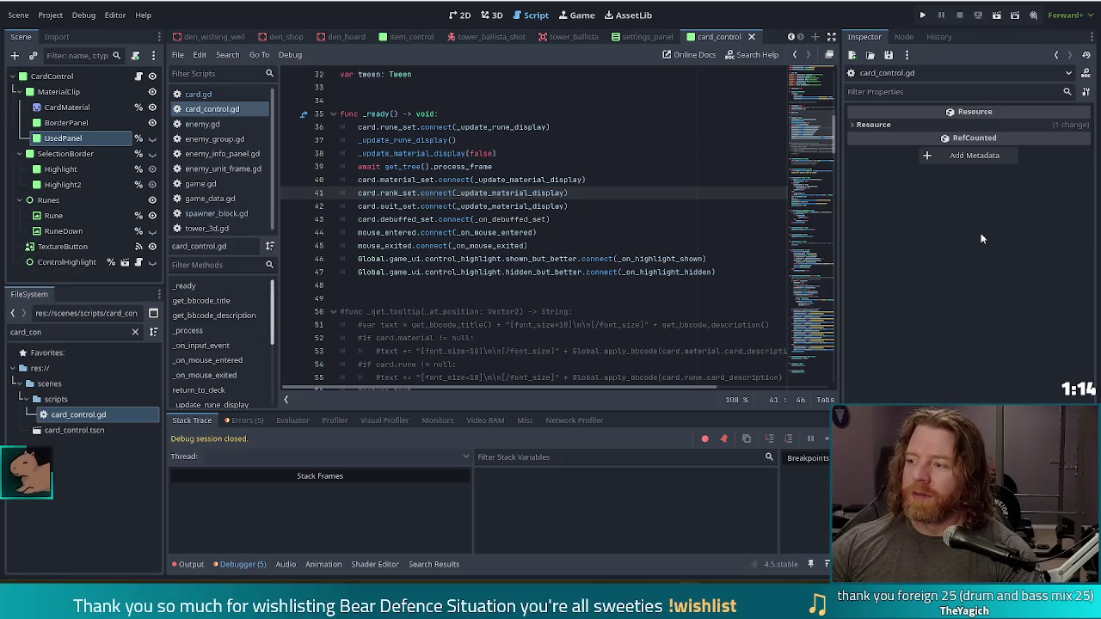
key(Down)
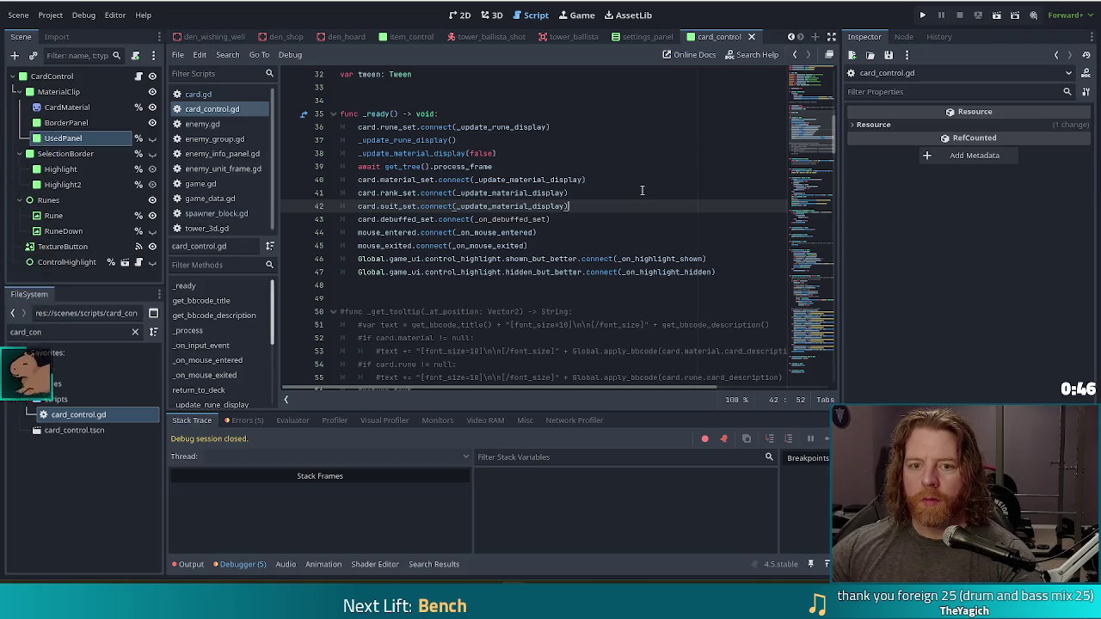
click(504, 232)
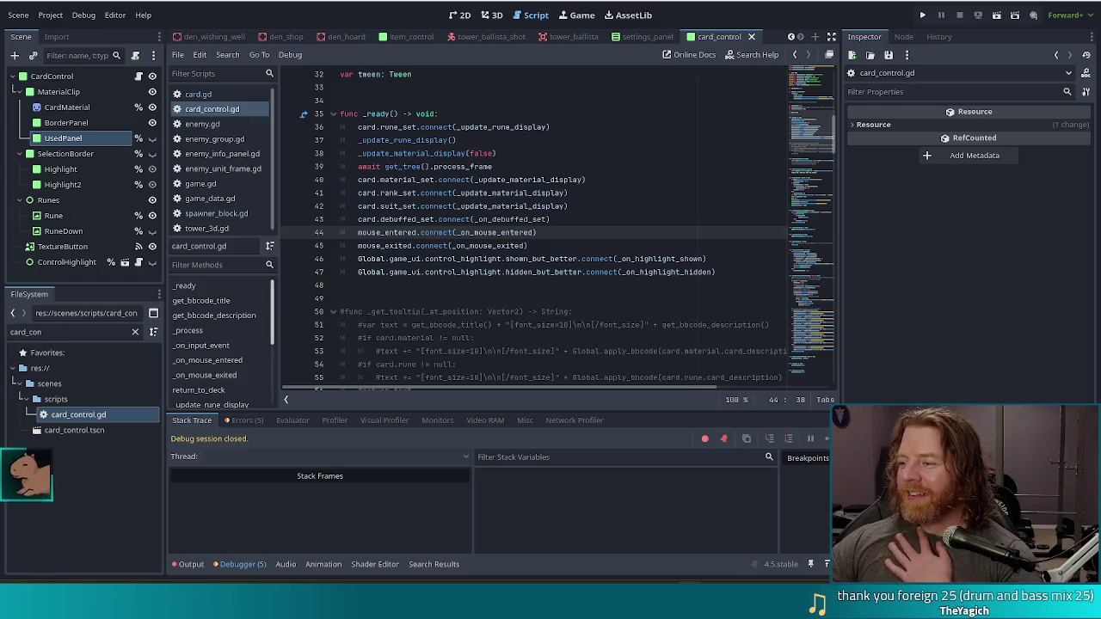
click(633, 259)
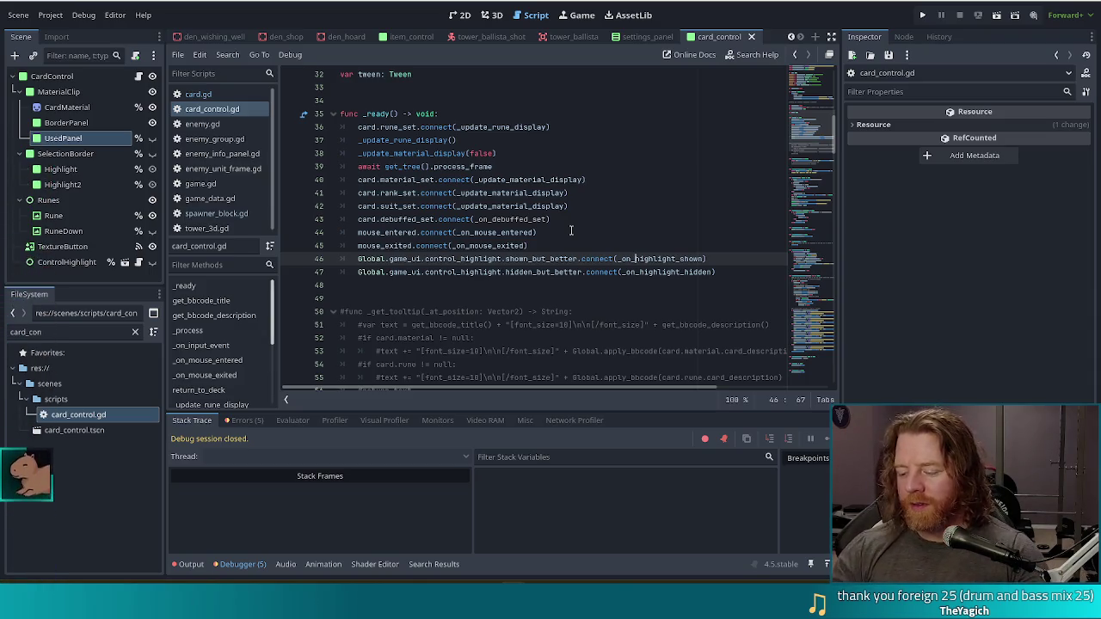
- Place the cursor at the end of the last signal connection line in _ready()
click(731, 271)
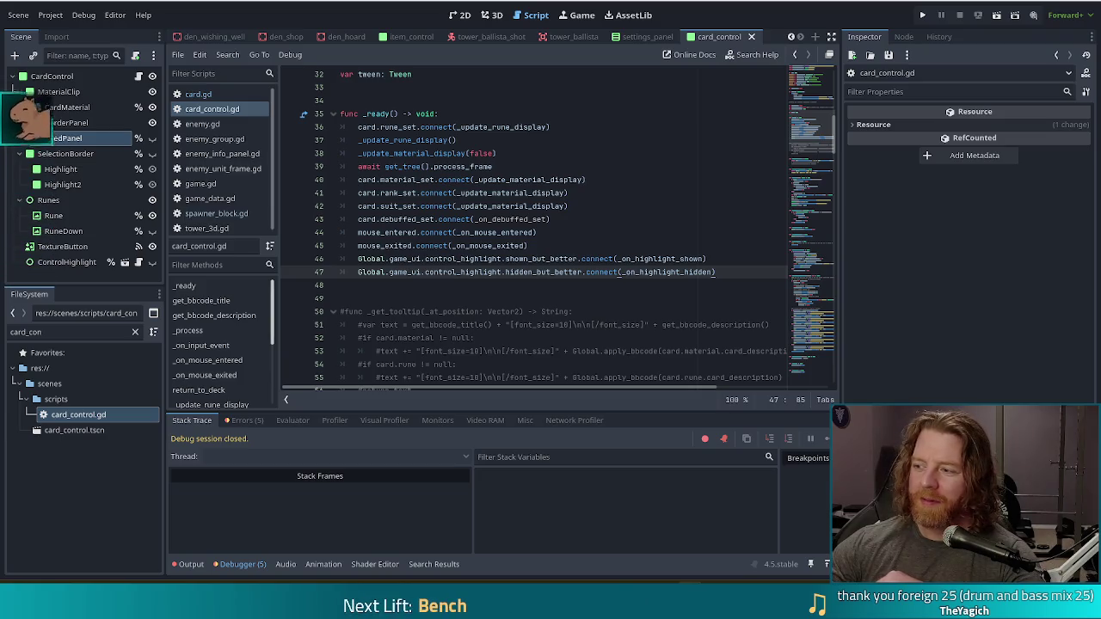
key(Up)
key(Up)
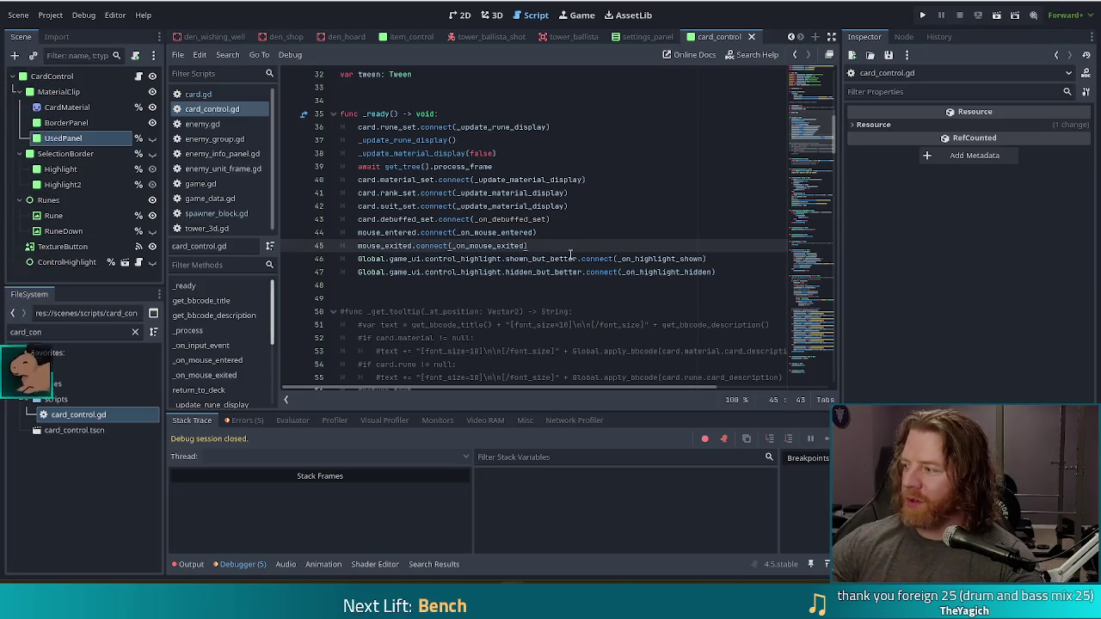